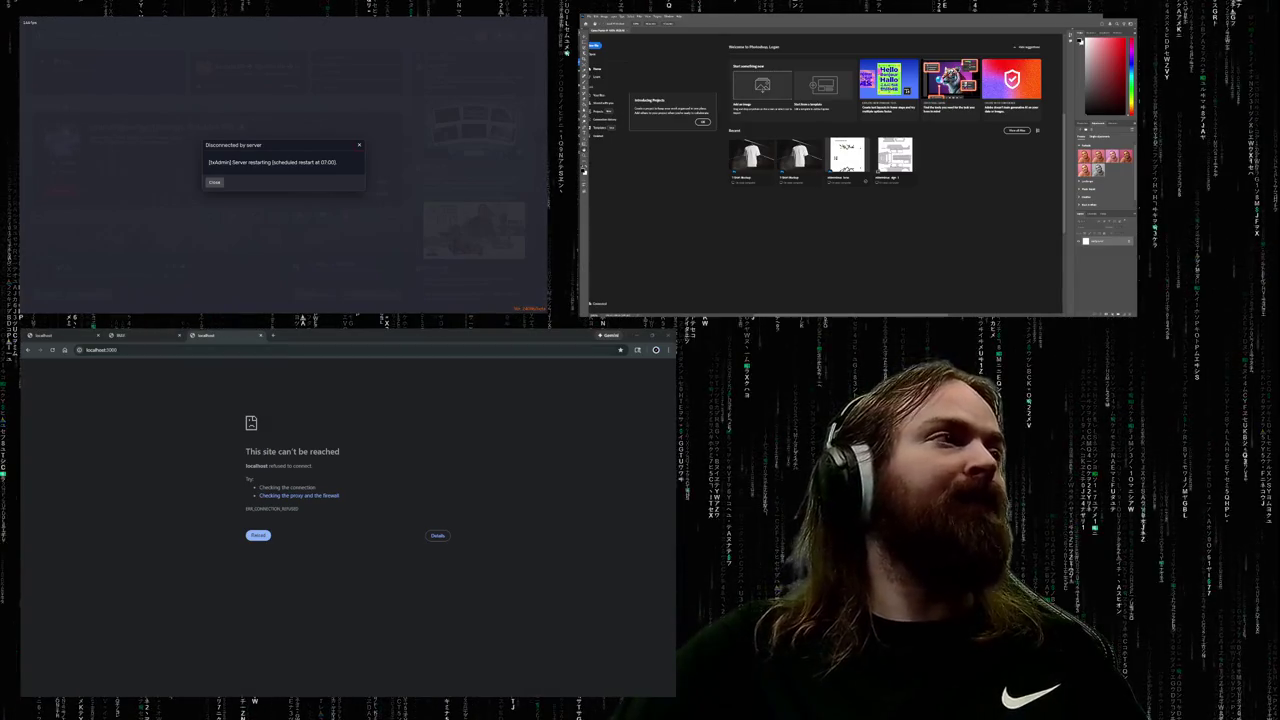
- Load auctionsoft.com in a new Chrome tab
{"action": "left_click", "coordinate": [272, 335]}
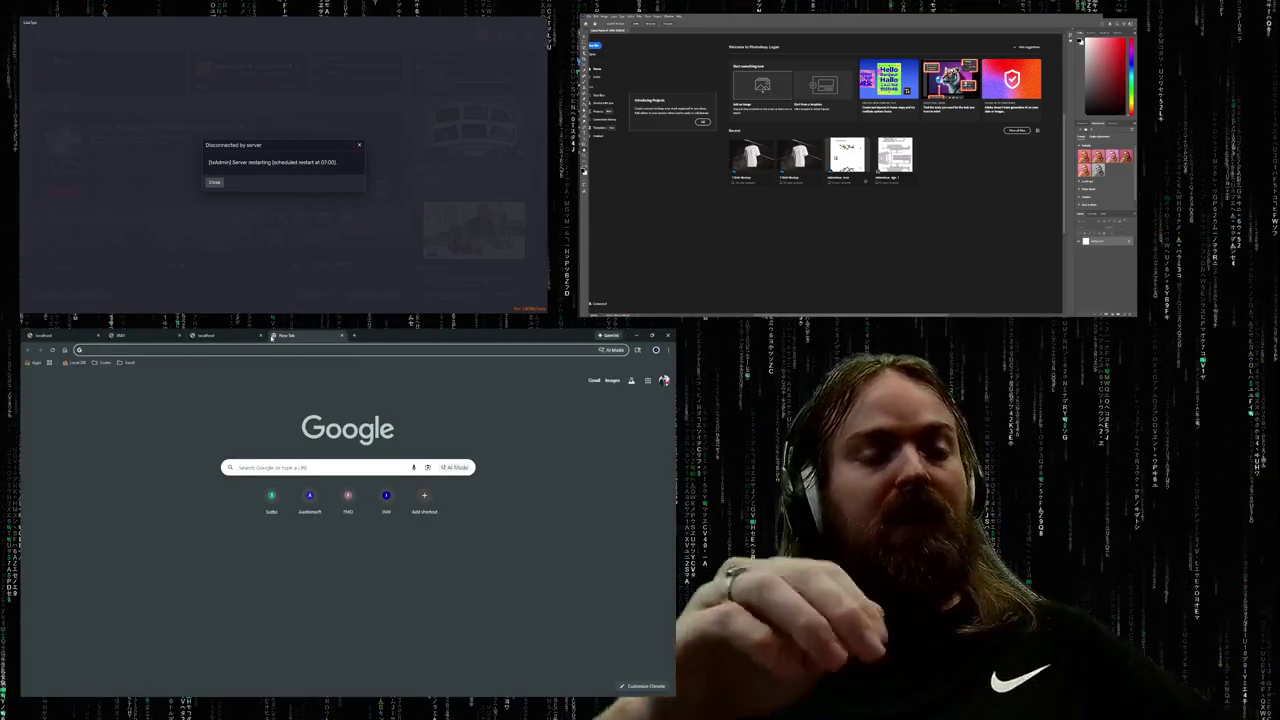
{"action": "type", "text": "auctionsoft.com"}
{"action": "key", "text": "Return"}
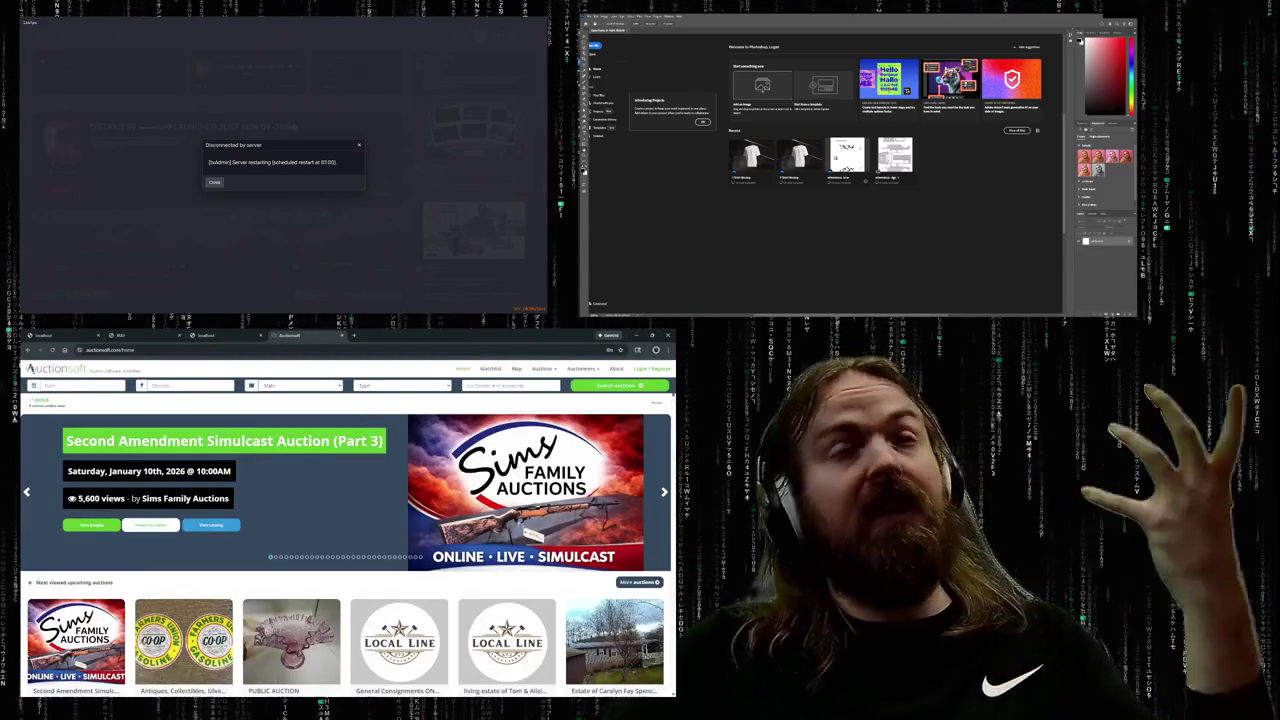
- Scroll the AuctionSoft home page down to Recently sold items, then close that tab
{"action": "scroll", "coordinate": [30, 368], "scroll_direction": "down", "scroll_amount": 3}
{"action": "scroll", "coordinate": [30, 368], "scroll_direction": "down", "scroll_amount": 2}
{"action": "scroll", "coordinate": [30, 368], "scroll_direction": "down", "scroll_amount": 2}
{"action": "scroll", "coordinate": [30, 368], "scroll_direction": "down", "scroll_amount": 4}
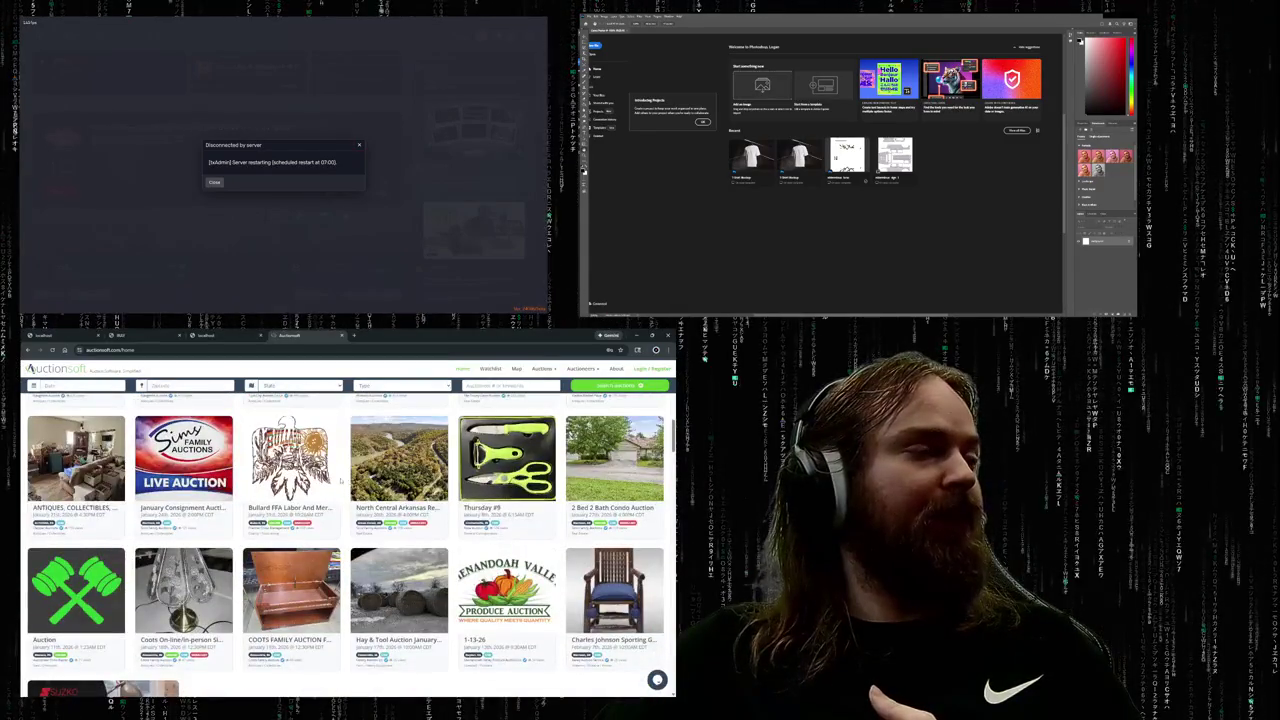
{"action": "scroll", "coordinate": [30, 368], "scroll_direction": "down", "scroll_amount": 4}
{"action": "scroll", "coordinate": [30, 368], "scroll_direction": "up", "scroll_amount": 1}
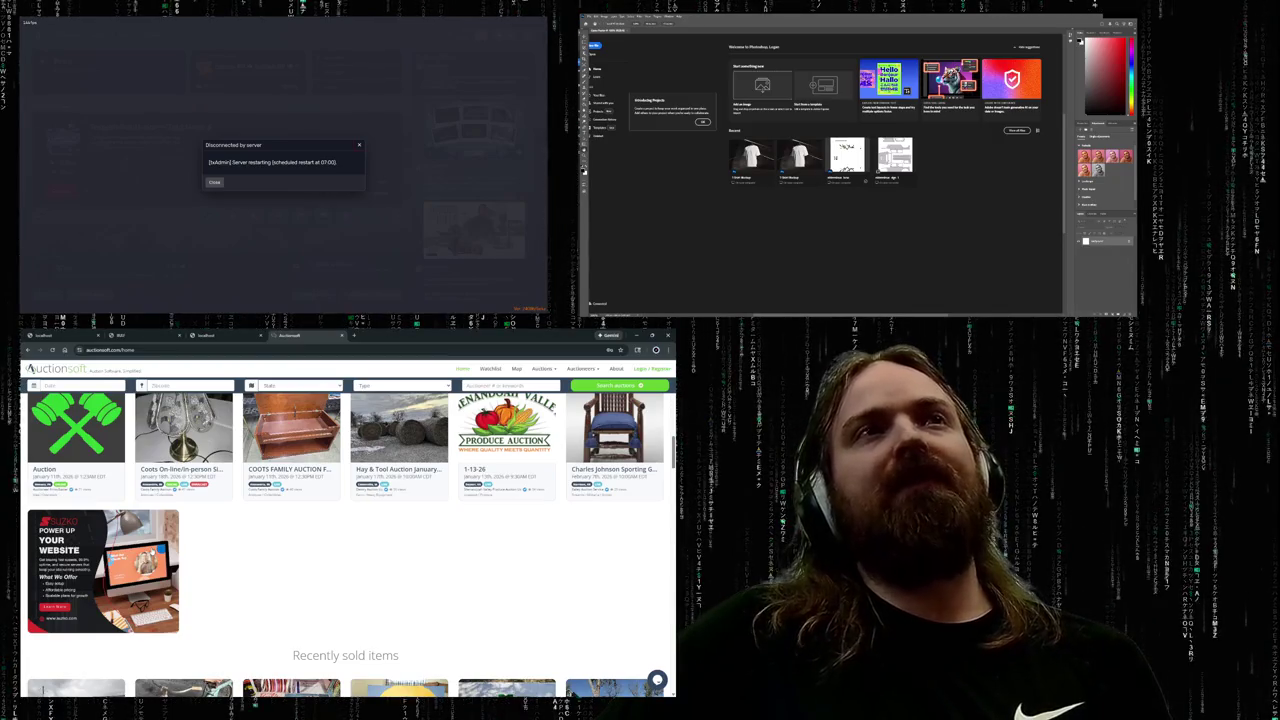
{"action": "key", "text": "ctrl+w"}
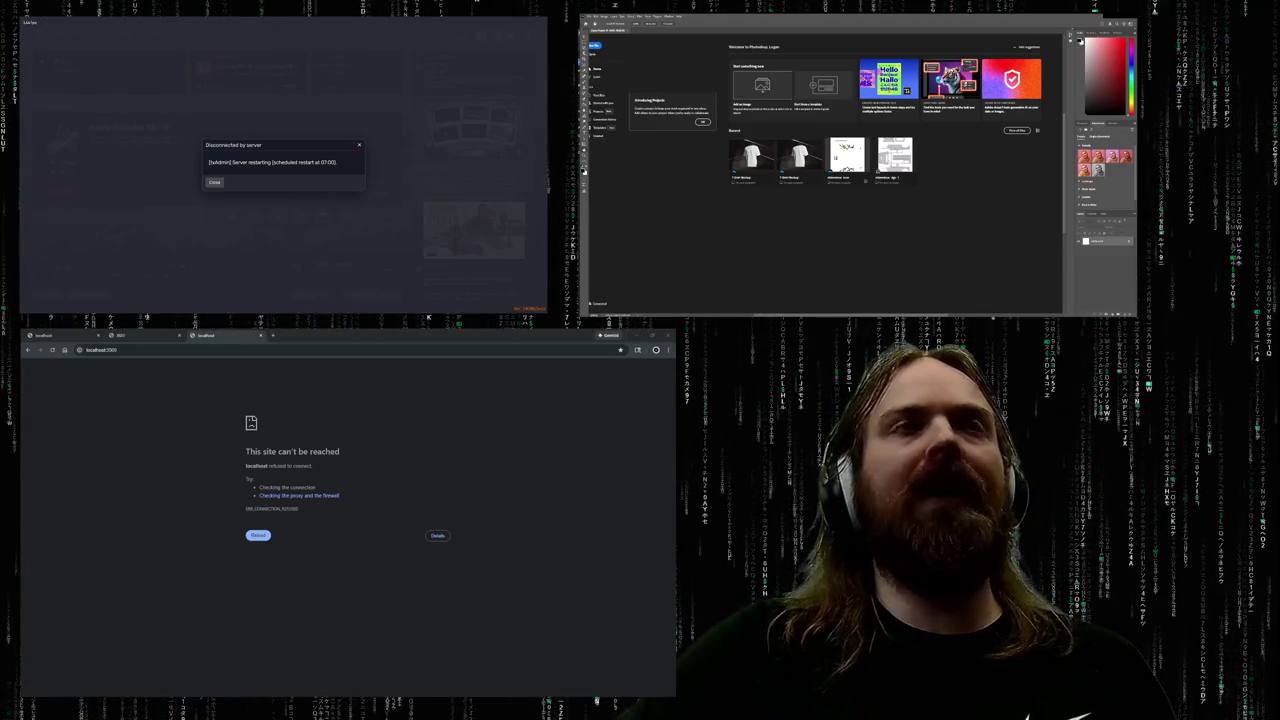
- Dismiss the server-disconnected notice with Escape
{"action": "key", "text": "Escape"}
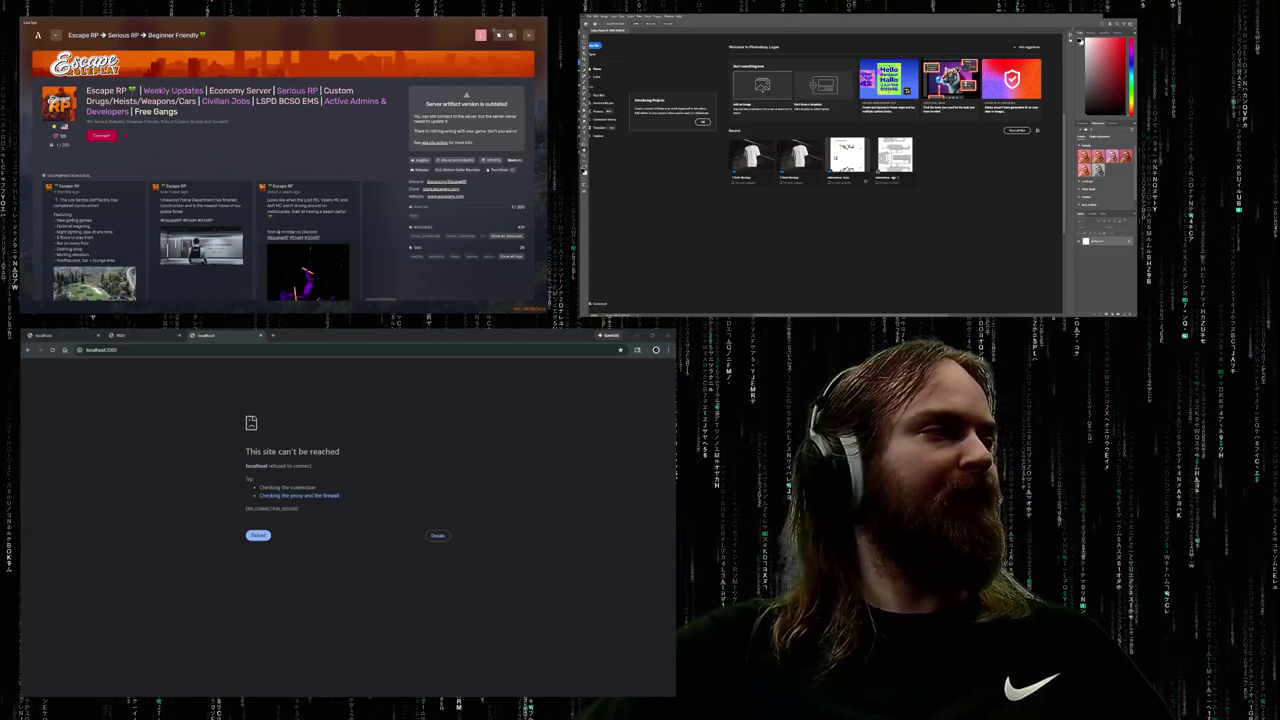
- Switch to the localhost Clerking Controls page
{"action": "left_click", "coordinate": [225, 336]}
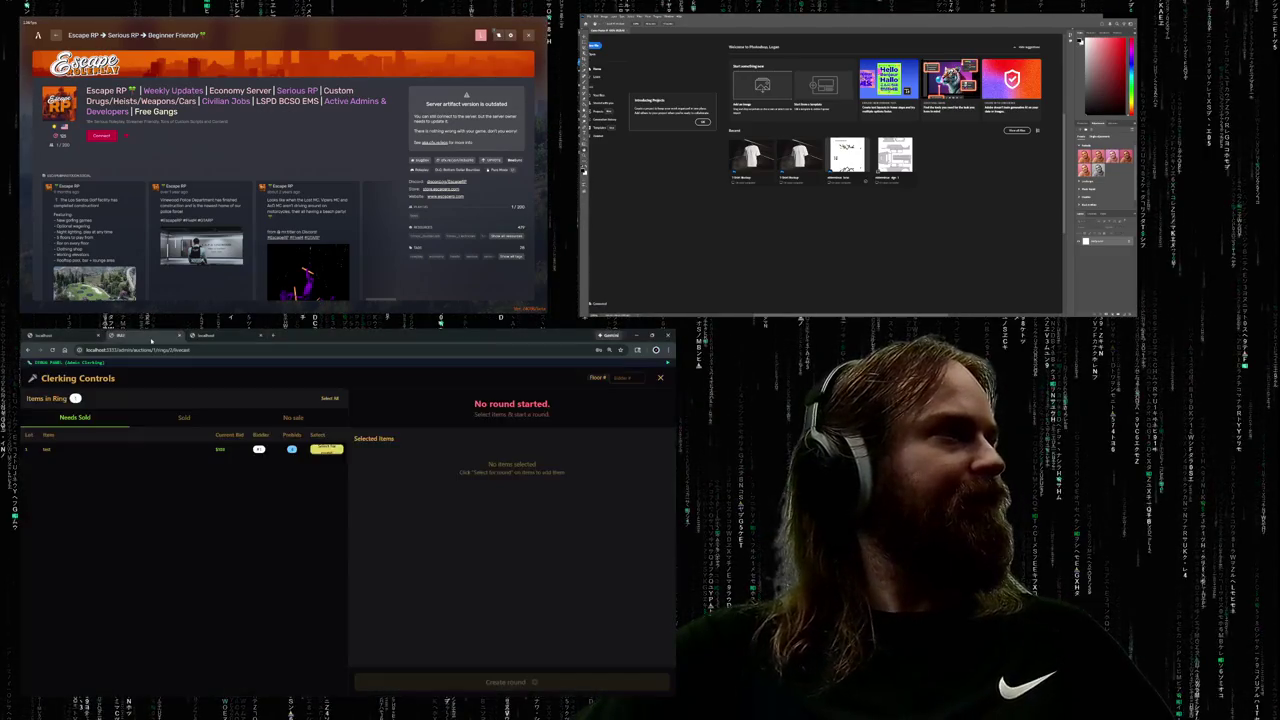
{"action": "left_click", "coordinate": [226, 339]}
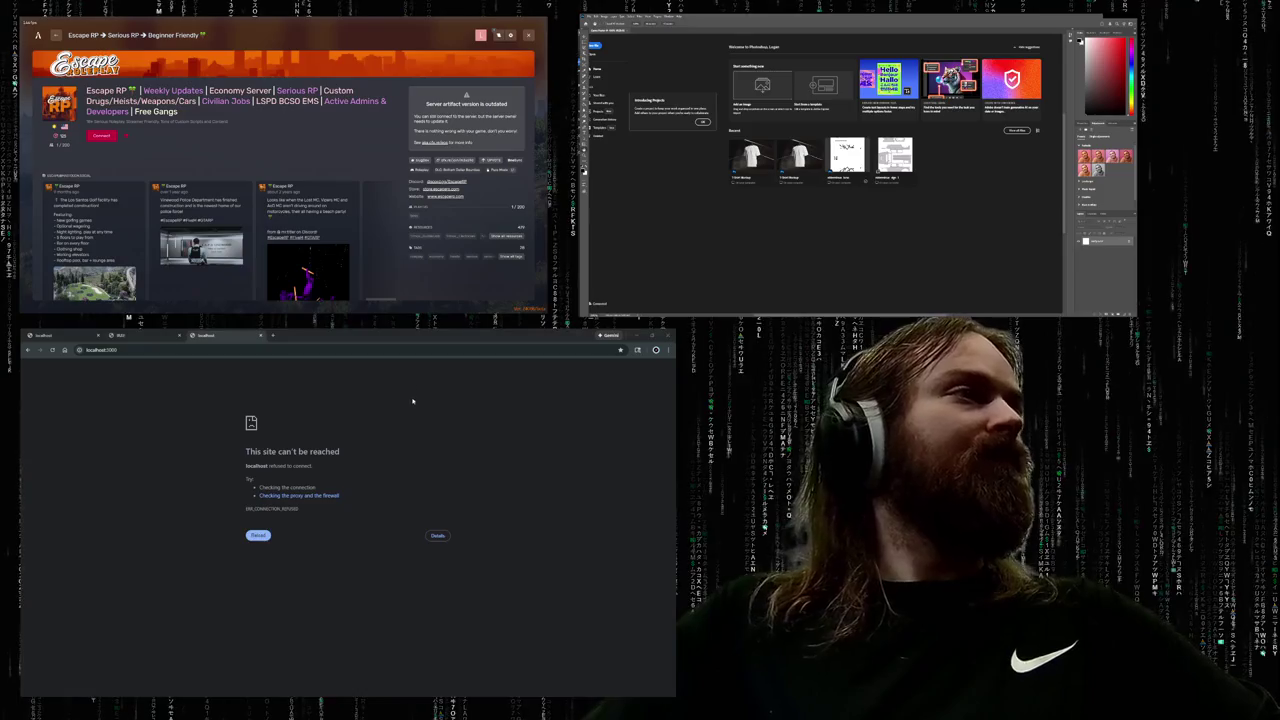
{"action": "left_click", "coordinate": [159, 349]}
- Reload the localhost site and paste the ANEURISM IV cover art into the square document
{"action": "key", "text": "Return"}
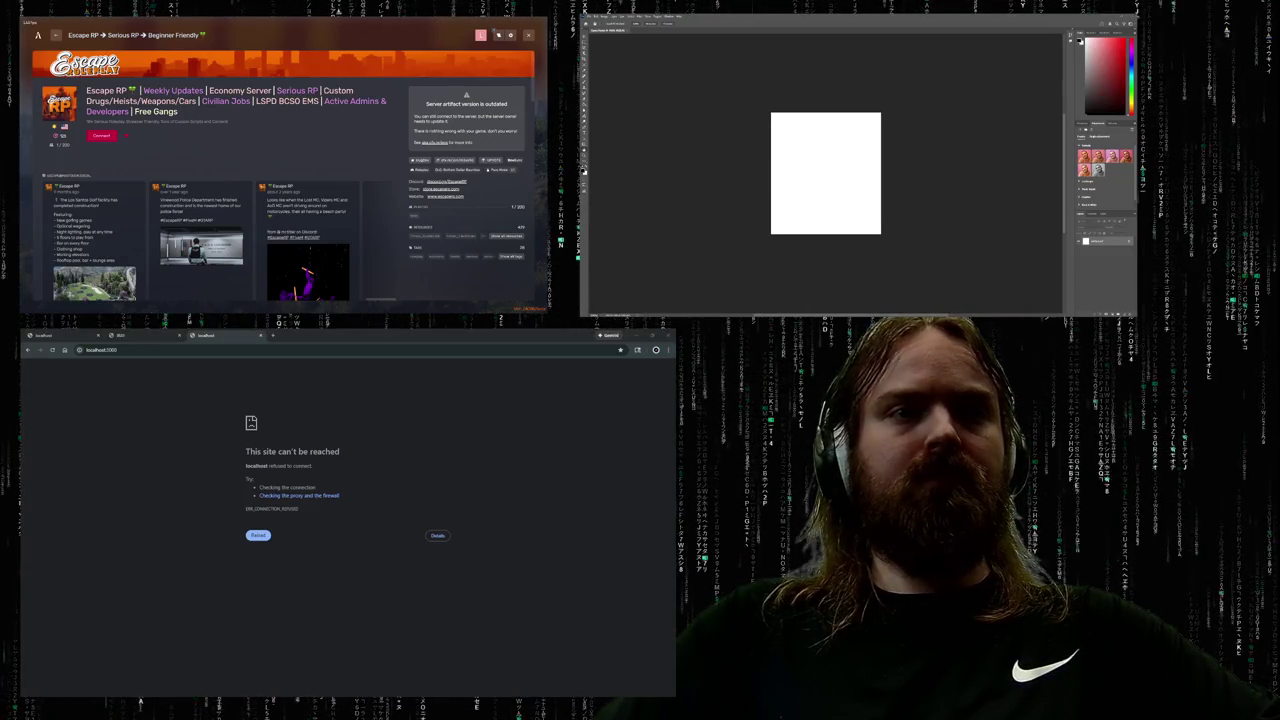
{"action": "key", "text": "ctrl+v"}
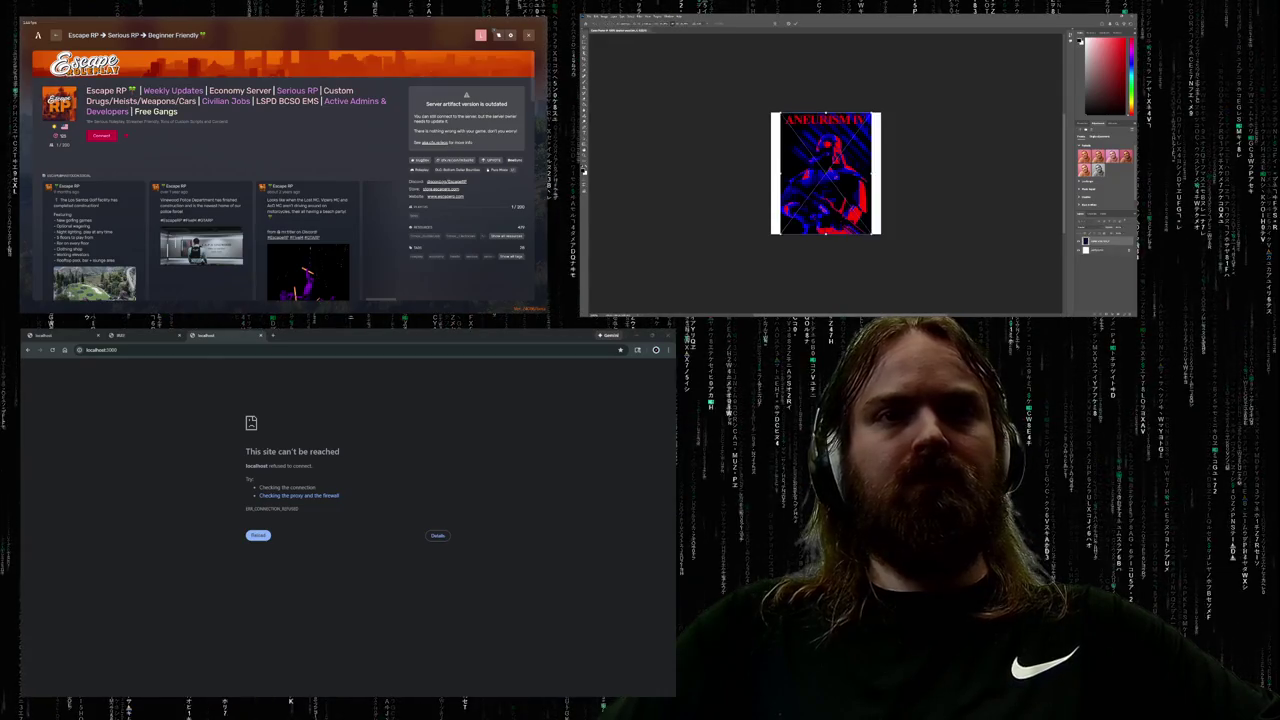
- Stretch the ANEURISM IV cover art over the whole square canvas, commit, and zoom in
{"action": "left_click_drag", "start_coordinate": [771, 234], "coordinate": [766, 259]}
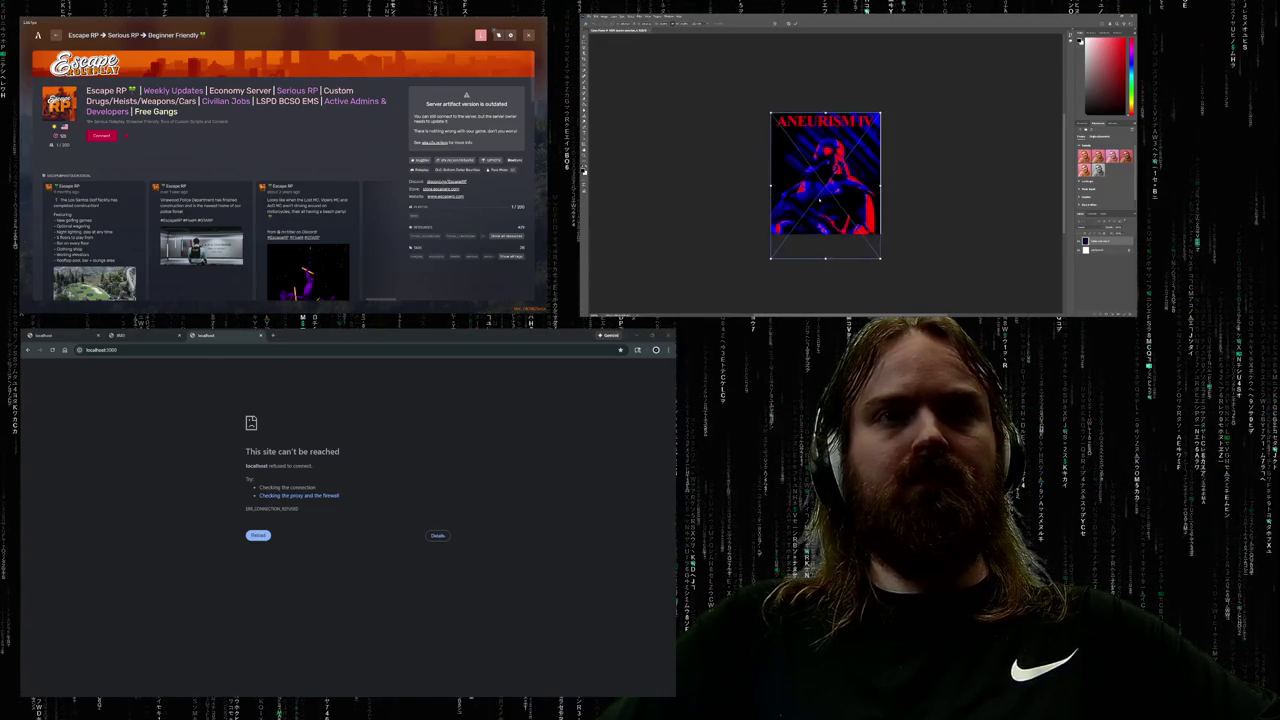
{"action": "left_click_drag", "start_coordinate": [817, 201], "coordinate": [820, 203]}
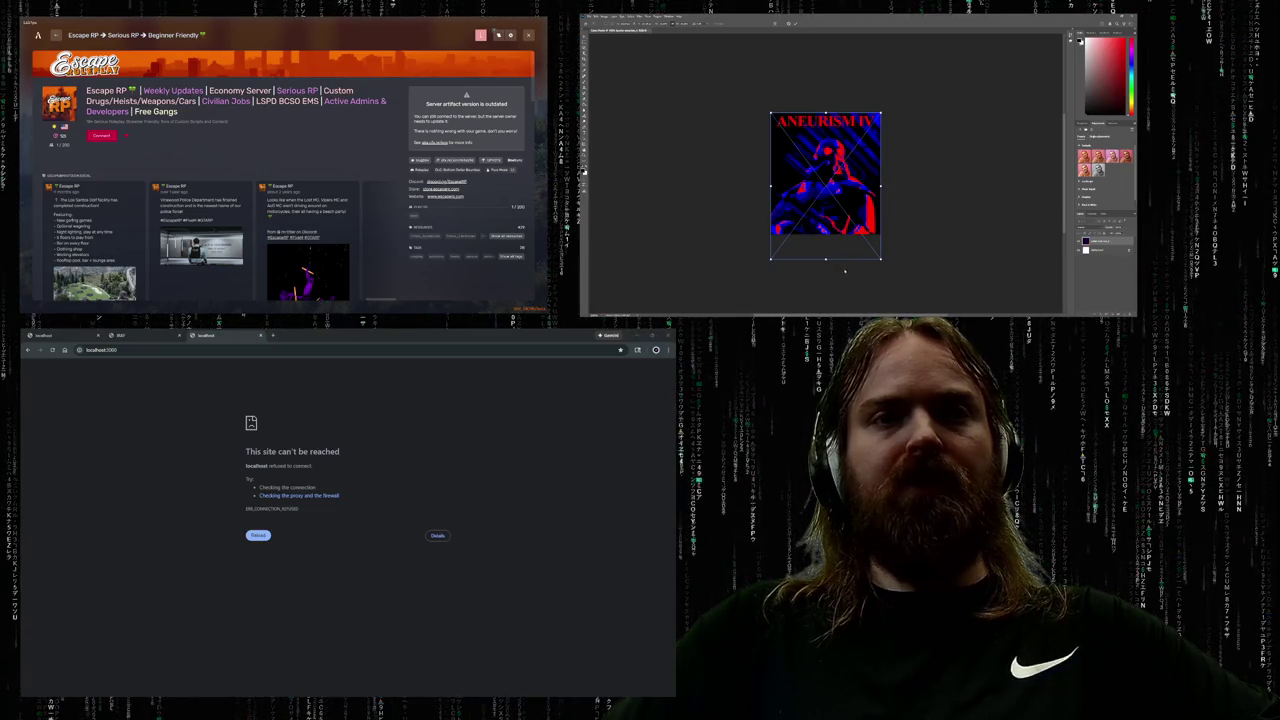
{"action": "key", "text": "Return"}
{"action": "key", "text": "ctrl+plus"}
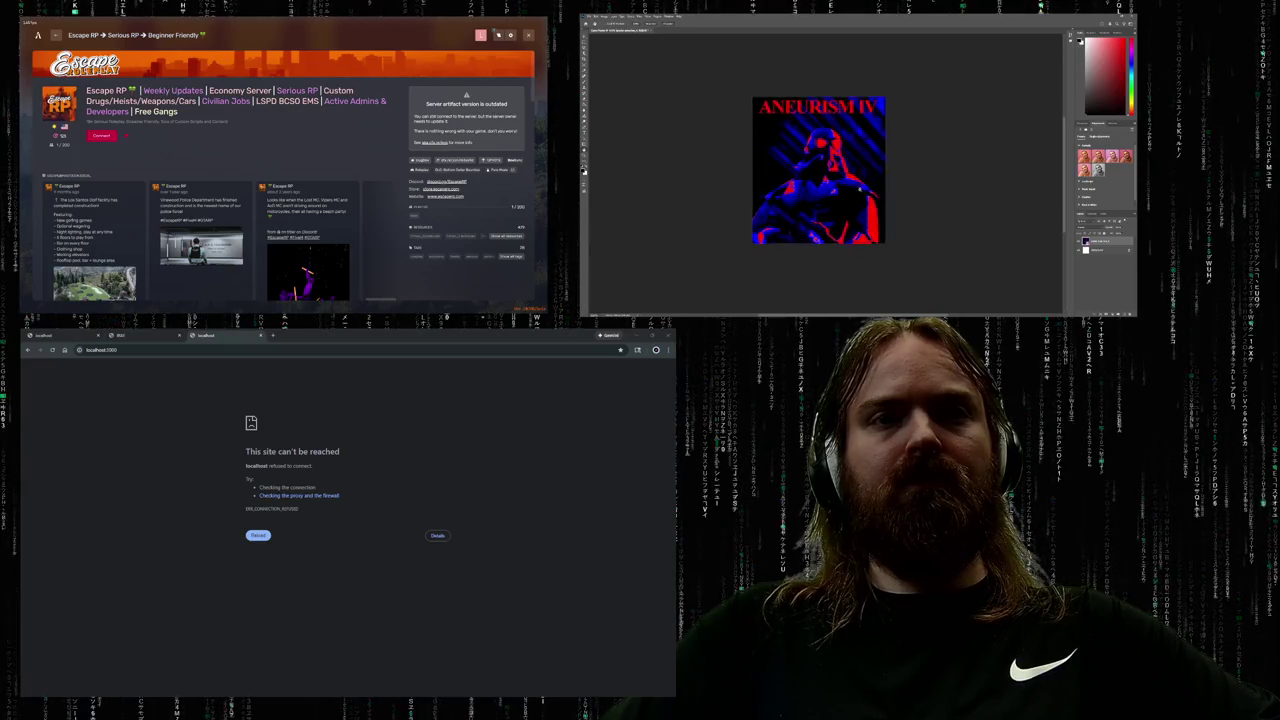
{"action": "scroll", "coordinate": [758, 156], "scroll_direction": "up", "scroll_amount": 2}
{"action": "scroll", "coordinate": [700, 120], "scroll_direction": "down", "scroll_amount": 1}
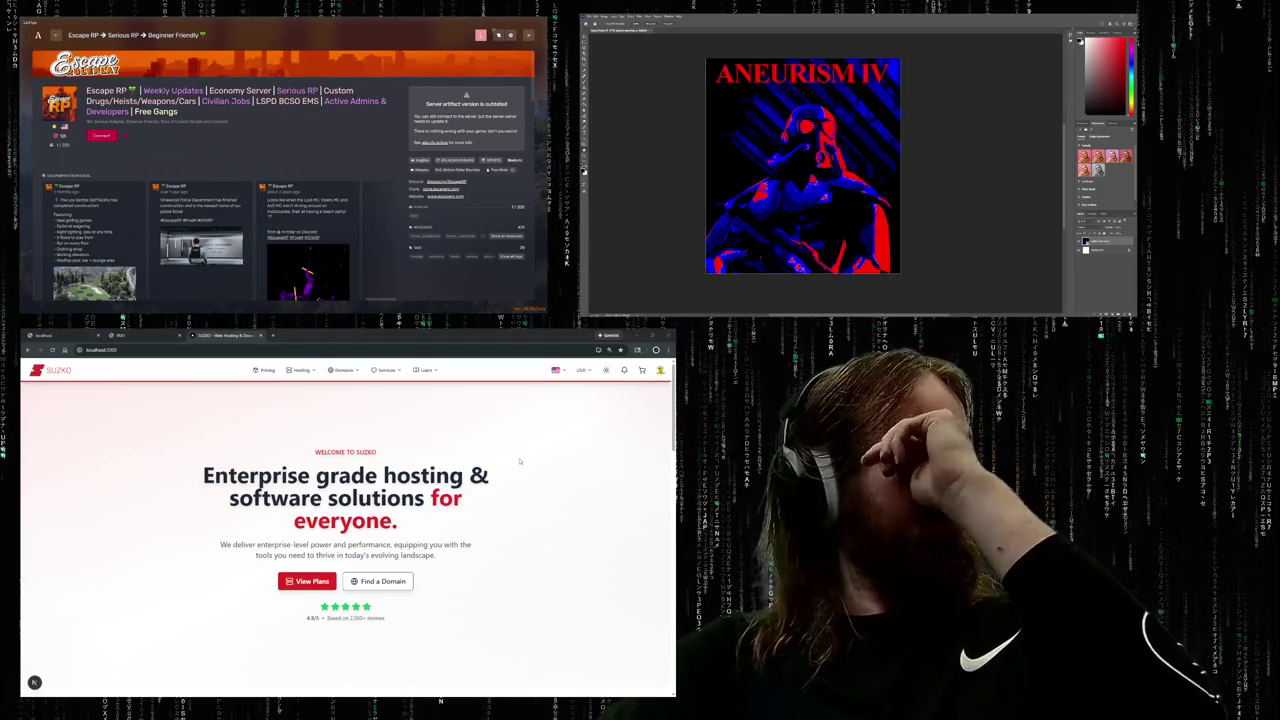
{"action": "mouse_move", "coordinate": [300, 370]}
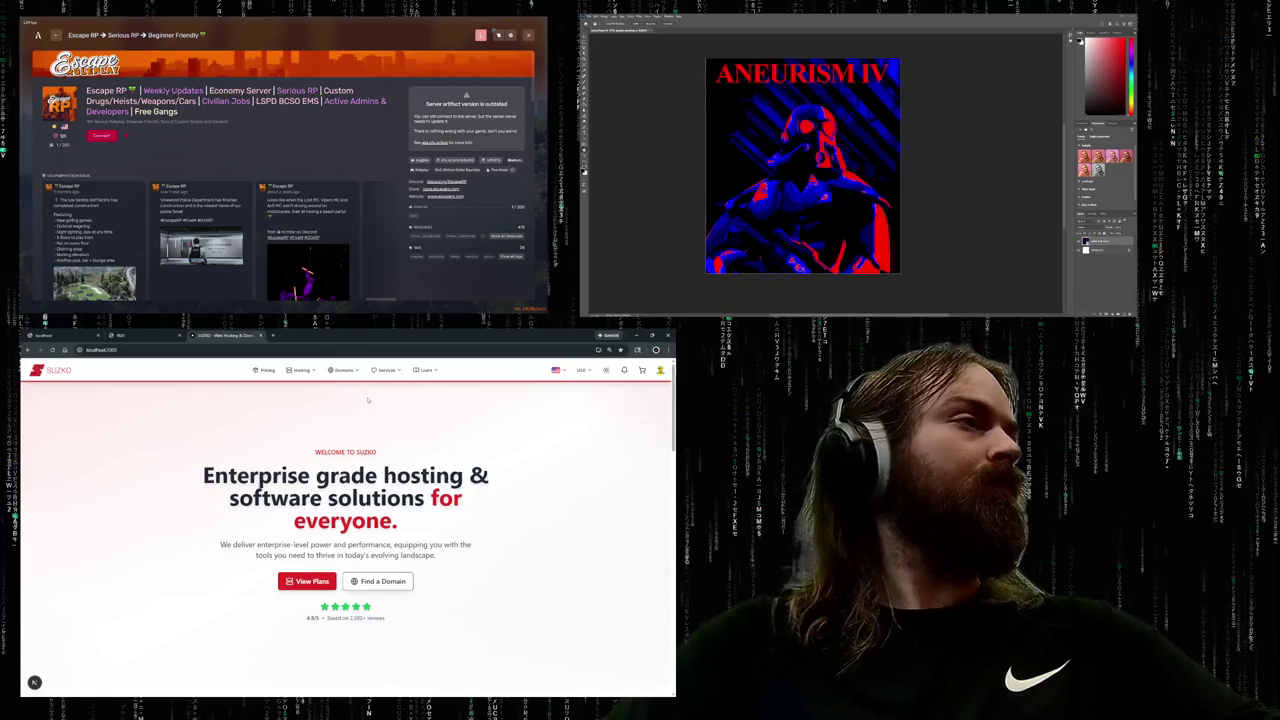
- Open Suzko's Pricing page and scroll through the hosting plan categories
{"action": "left_click", "coordinate": [263, 371]}
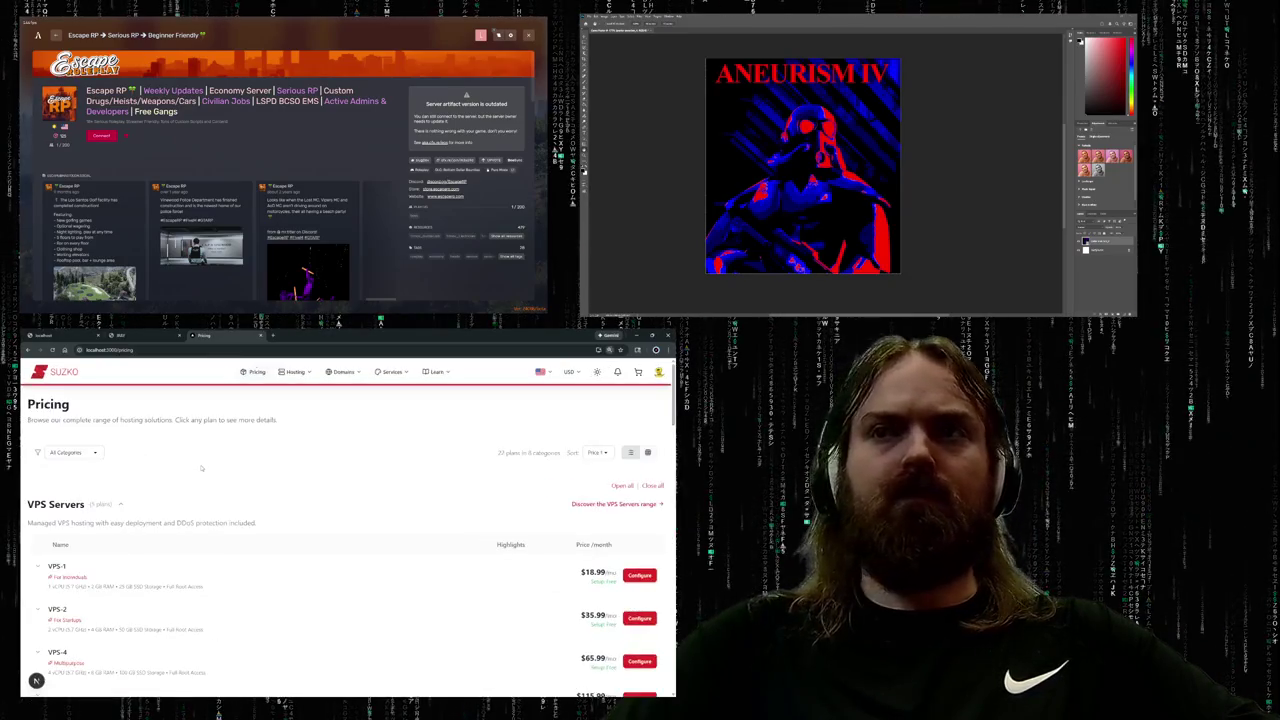
{"action": "scroll", "coordinate": [201, 467], "scroll_direction": "down", "scroll_amount": 2}
{"action": "scroll", "coordinate": [220, 472], "scroll_direction": "down", "scroll_amount": 4}
{"action": "scroll", "coordinate": [240, 480], "scroll_direction": "down", "scroll_amount": 3}
{"action": "scroll", "coordinate": [245, 481], "scroll_direction": "down", "scroll_amount": 3}
{"action": "scroll", "coordinate": [245, 481], "scroll_direction": "down", "scroll_amount": 2}
{"action": "scroll", "coordinate": [246, 480], "scroll_direction": "down", "scroll_amount": 2}
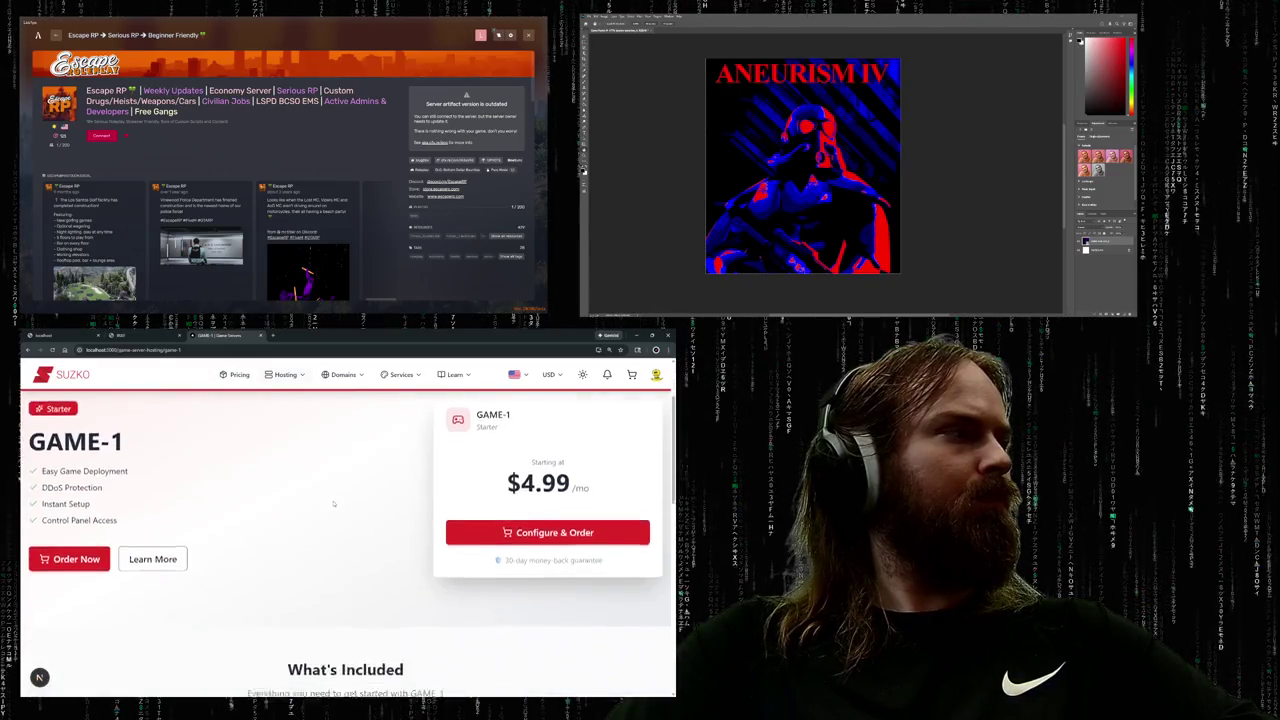
- Start the GAME-1 Configure & Order flow, zoom out to fit, and browse server locations
{"action": "left_click", "coordinate": [561, 601]}
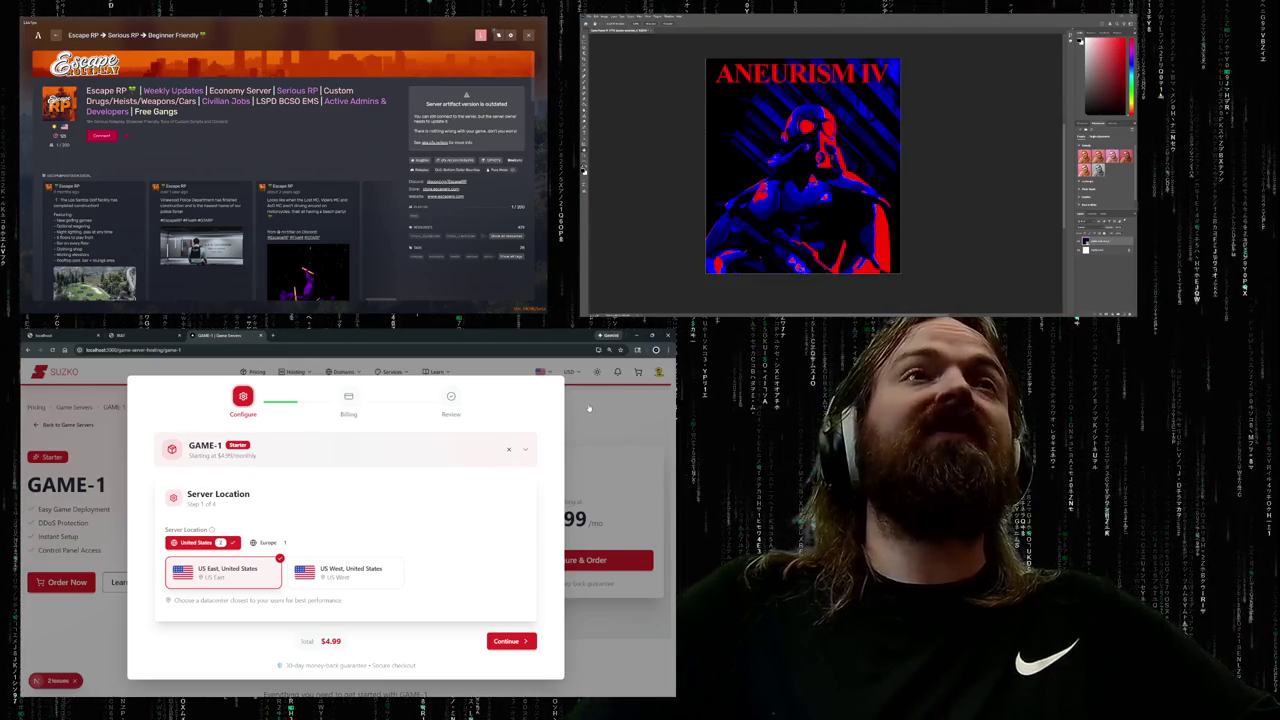
{"action": "key", "text": "ctrl+minus"}
{"action": "key", "text": "ctrl+minus"}
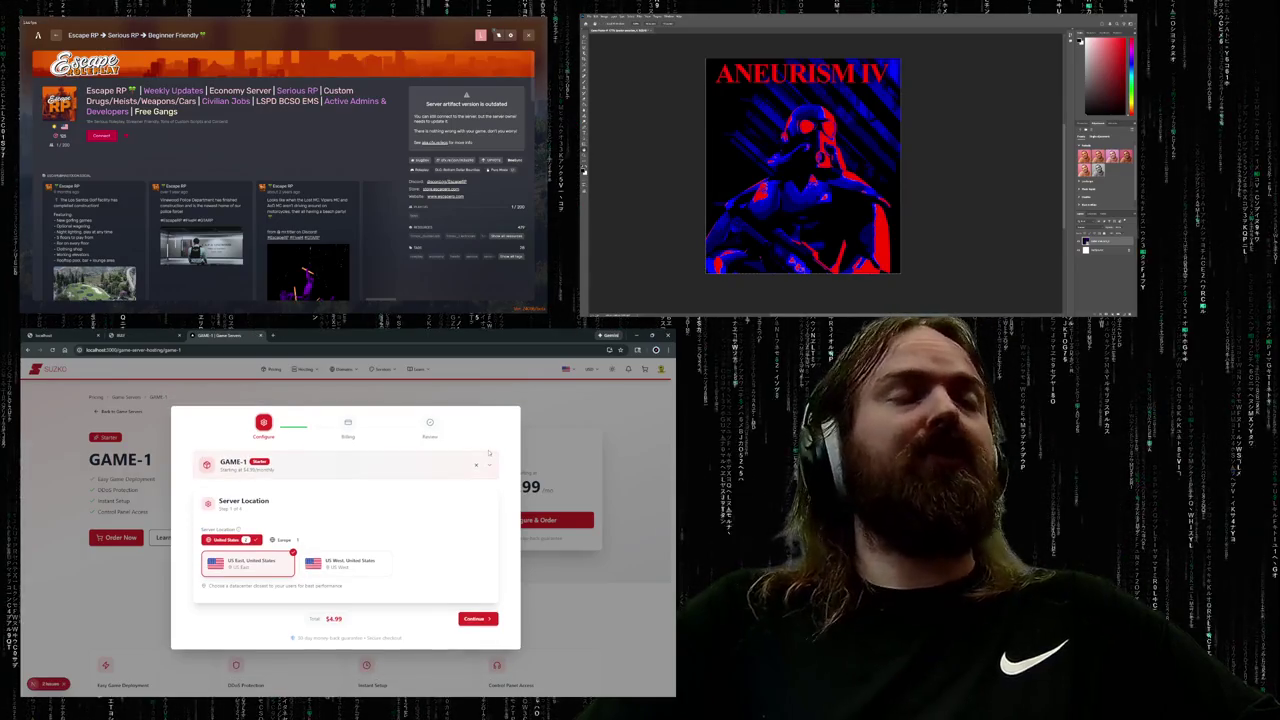
{"action": "left_click", "coordinate": [488, 464]}
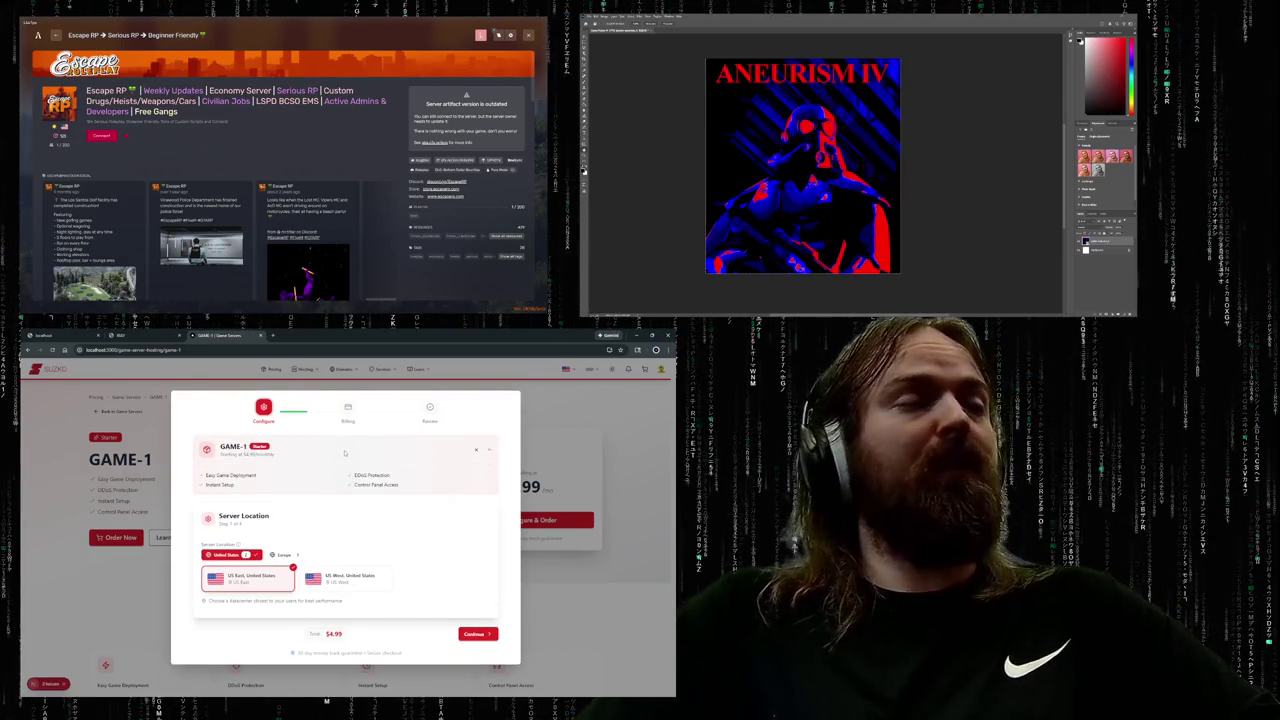
{"action": "left_click", "coordinate": [345, 453]}
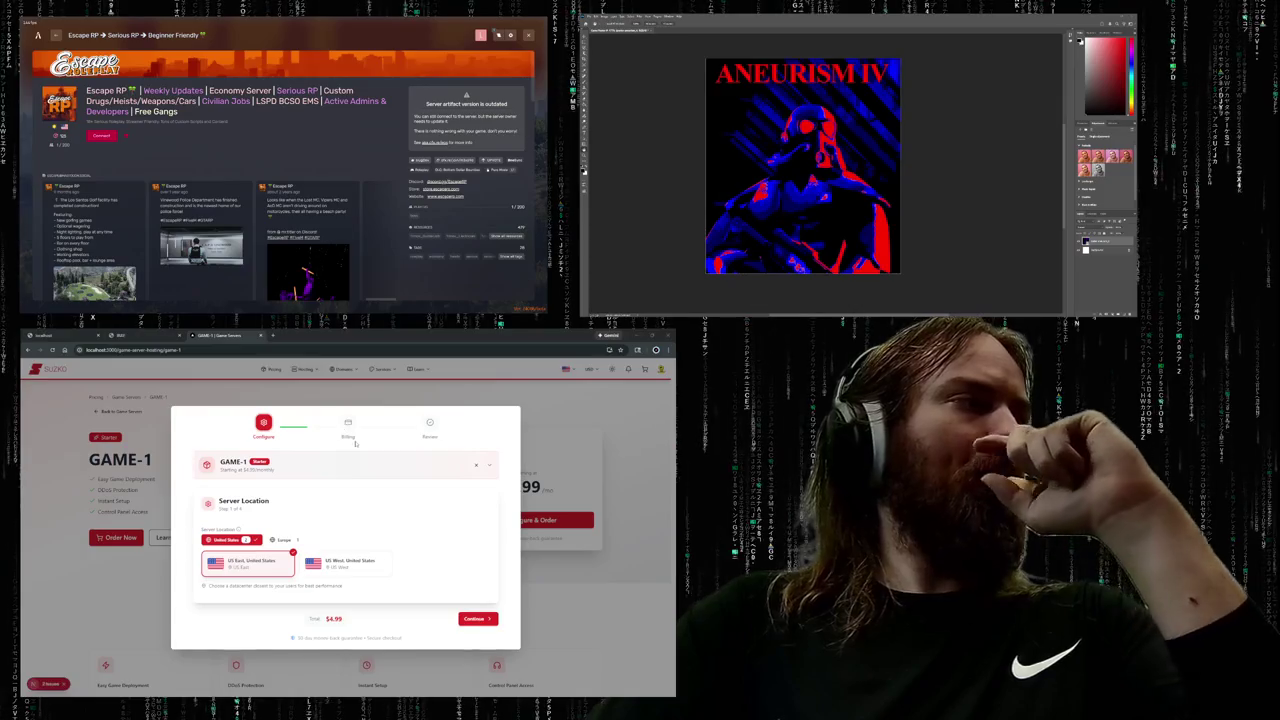
{"action": "left_click", "coordinate": [284, 540]}
{"action": "left_click", "coordinate": [228, 540]}
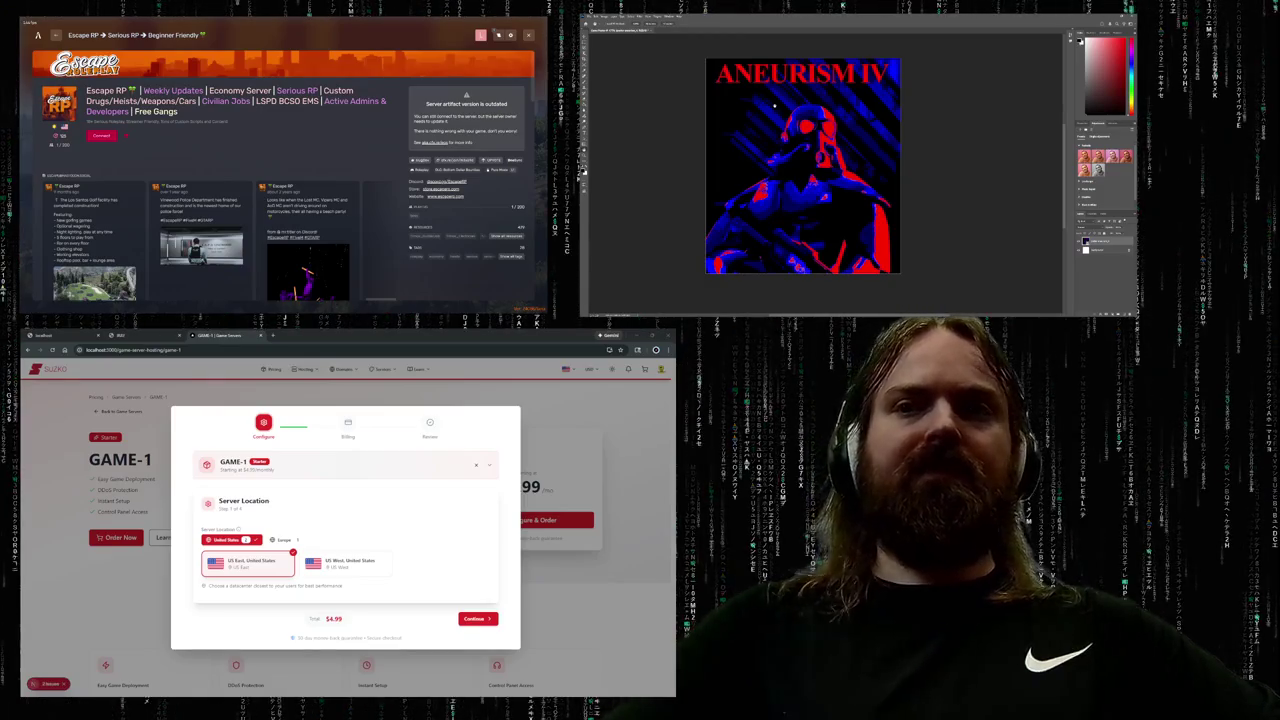
{"action": "key", "text": "ctrl+z"}
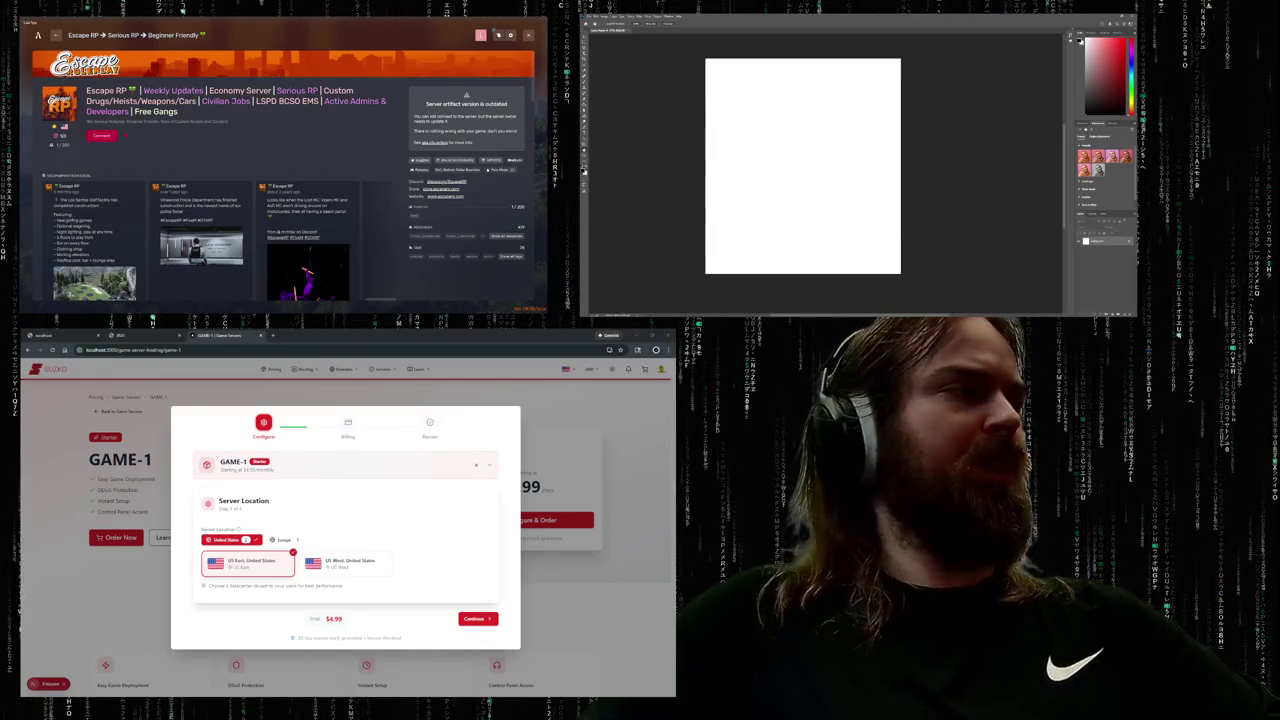
- Scroll down the page while the canvas stays blank white
{"action": "scroll", "coordinate": [398, 563], "scroll_direction": "down", "scroll_amount": 2}
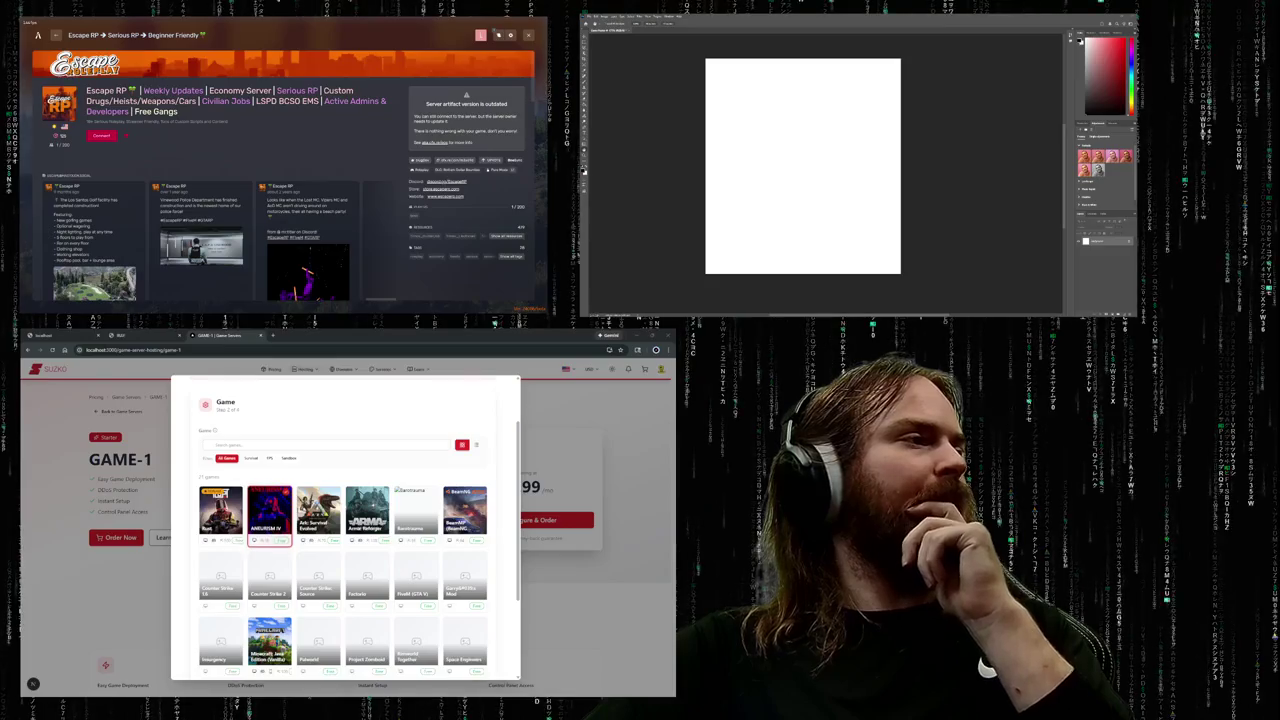
- Switch the game list layout, adjust page zoom, and close the game selection window
{"action": "left_click", "coordinate": [462, 445]}
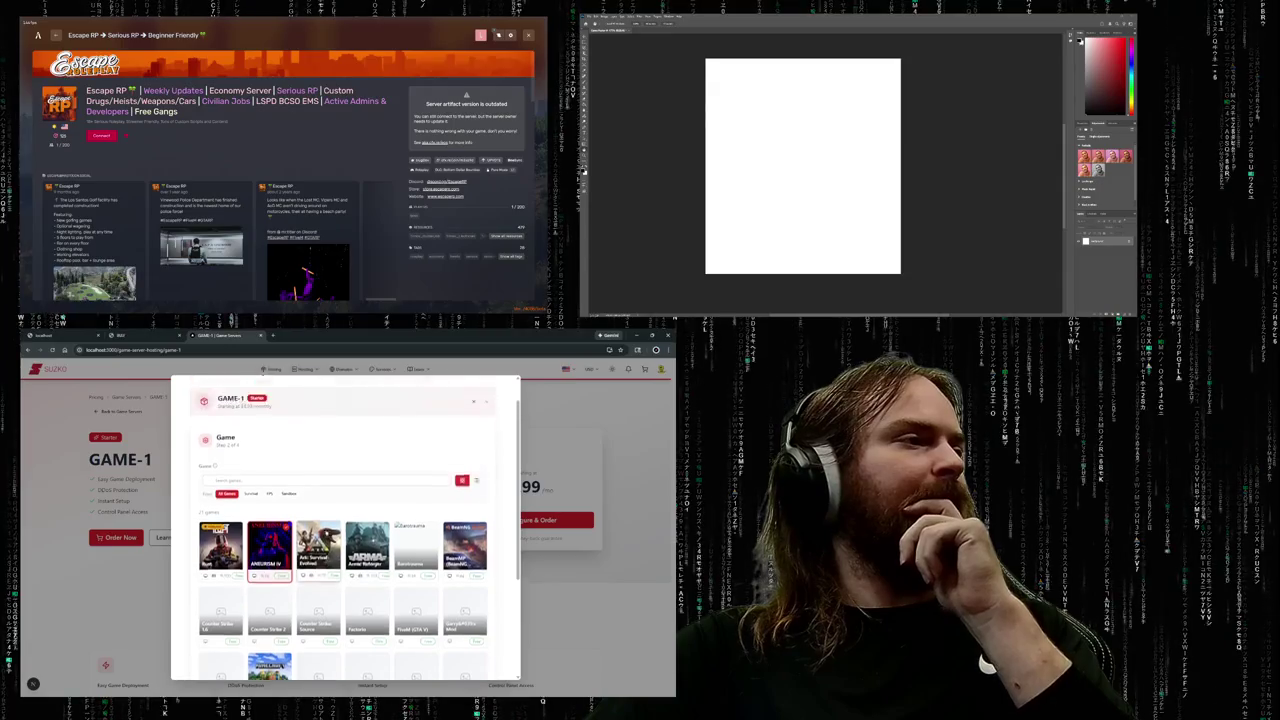
{"action": "scroll", "coordinate": [345, 530], "scroll_direction": "down", "scroll_amount": 1}
{"action": "key", "text": "ctrl+plus"}
{"action": "key", "text": "ctrl+plus"}
{"action": "key", "text": "ctrl+minus"}
{"action": "key", "text": "ctrl+plus"}
{"action": "scroll", "coordinate": [484, 491], "scroll_direction": "up", "scroll_amount": 1}
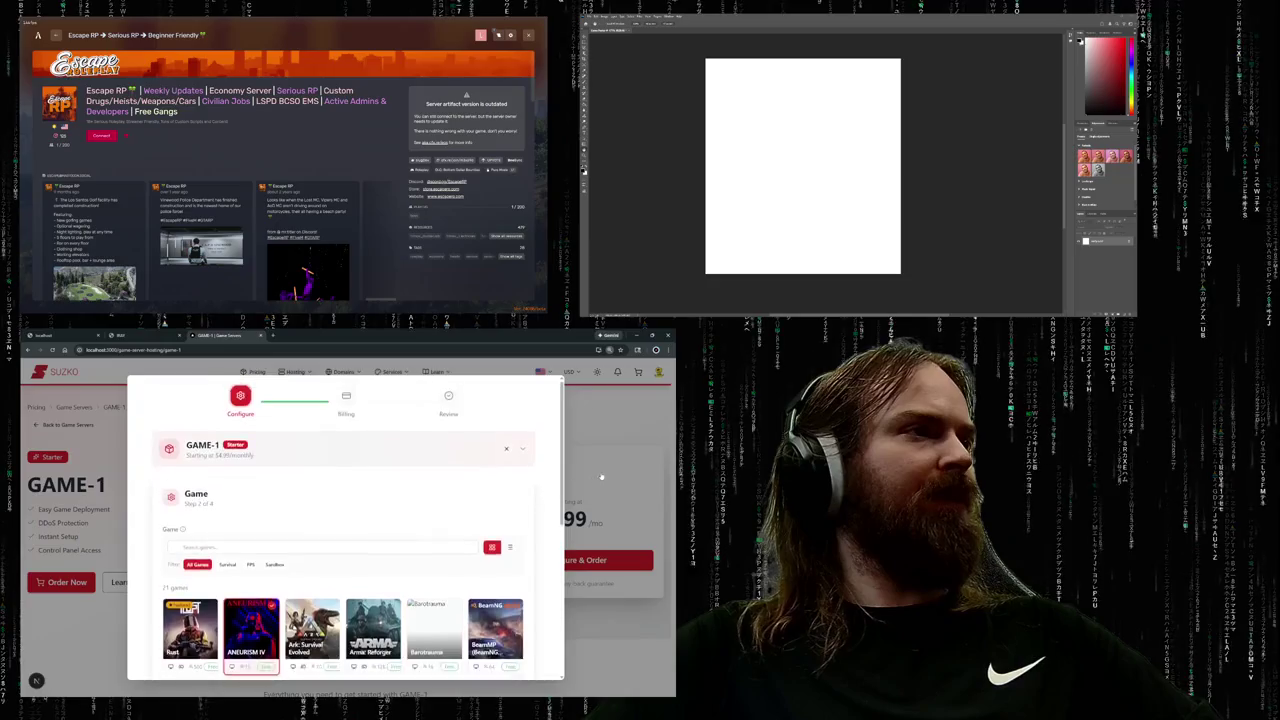
{"action": "left_click", "coordinate": [607, 410]}
- Toggle the Suzko site repeatedly between light and dark theme
{"action": "left_click", "coordinate": [596, 373]}
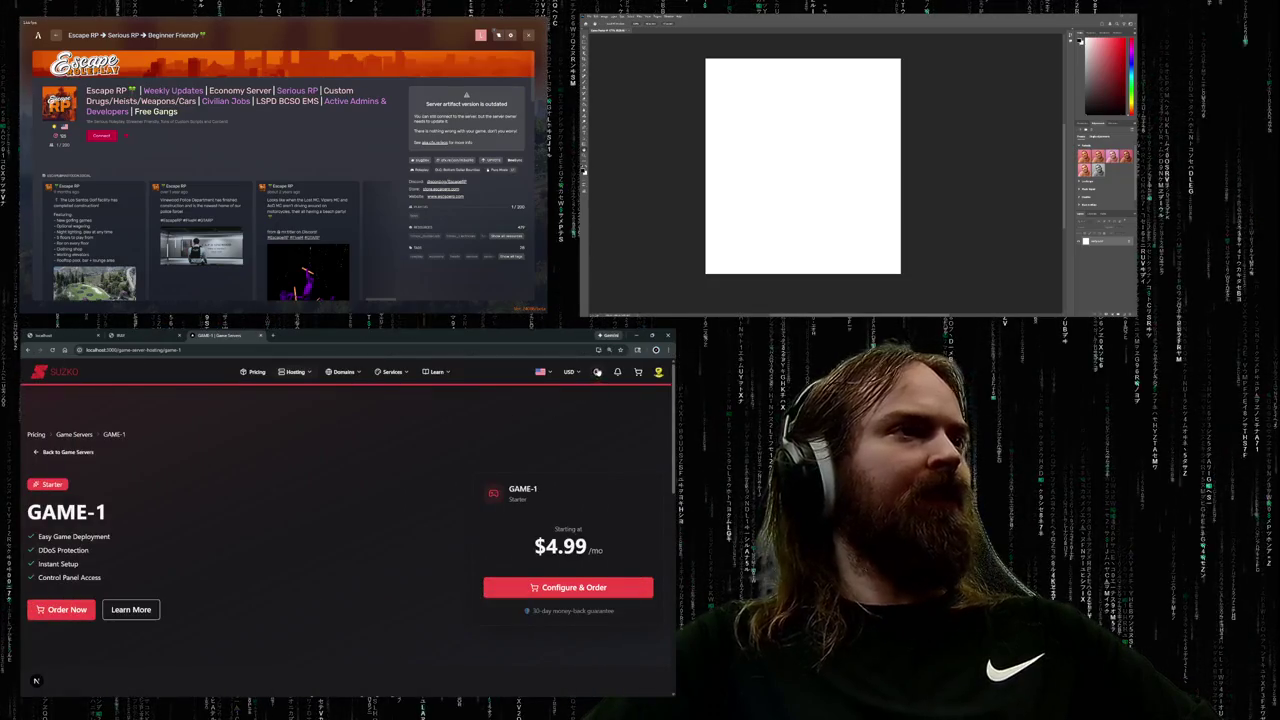
{"action": "left_click", "coordinate": [597, 372]}
{"action": "left_click", "coordinate": [597, 372]}
{"action": "left_click", "coordinate": [597, 372]}
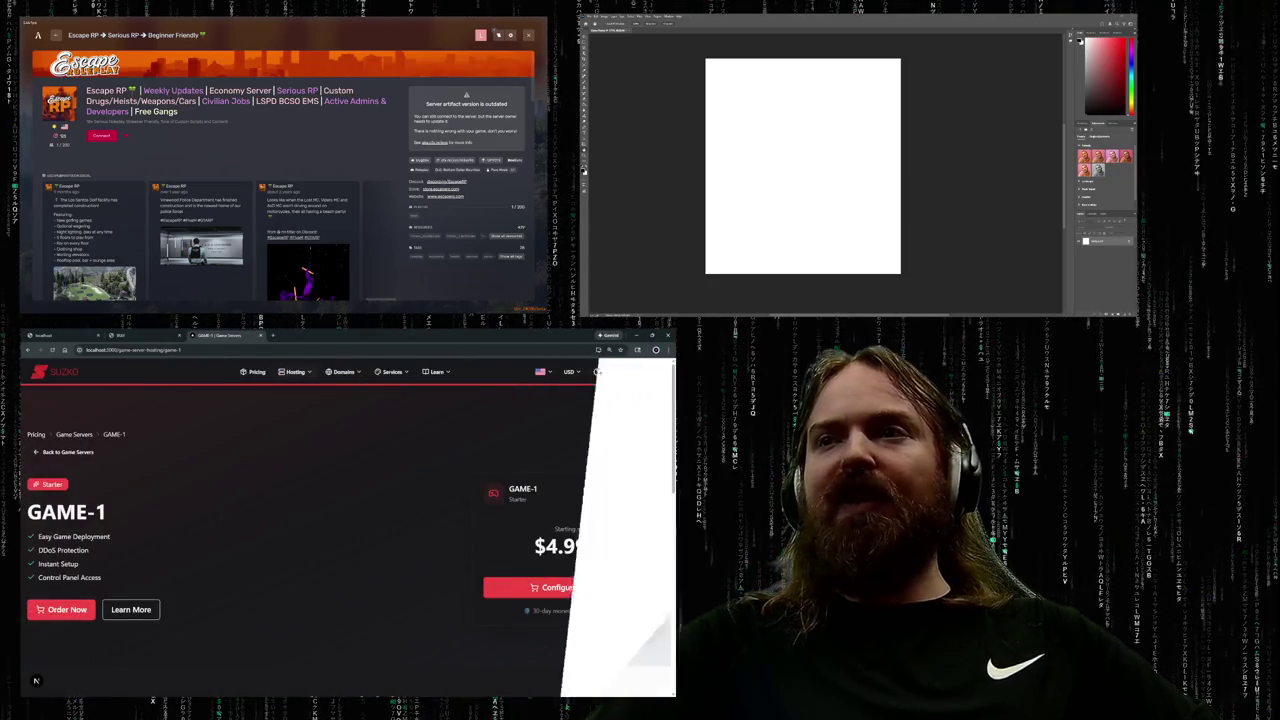
{"action": "left_click", "coordinate": [597, 372]}
{"action": "left_click", "coordinate": [597, 372]}
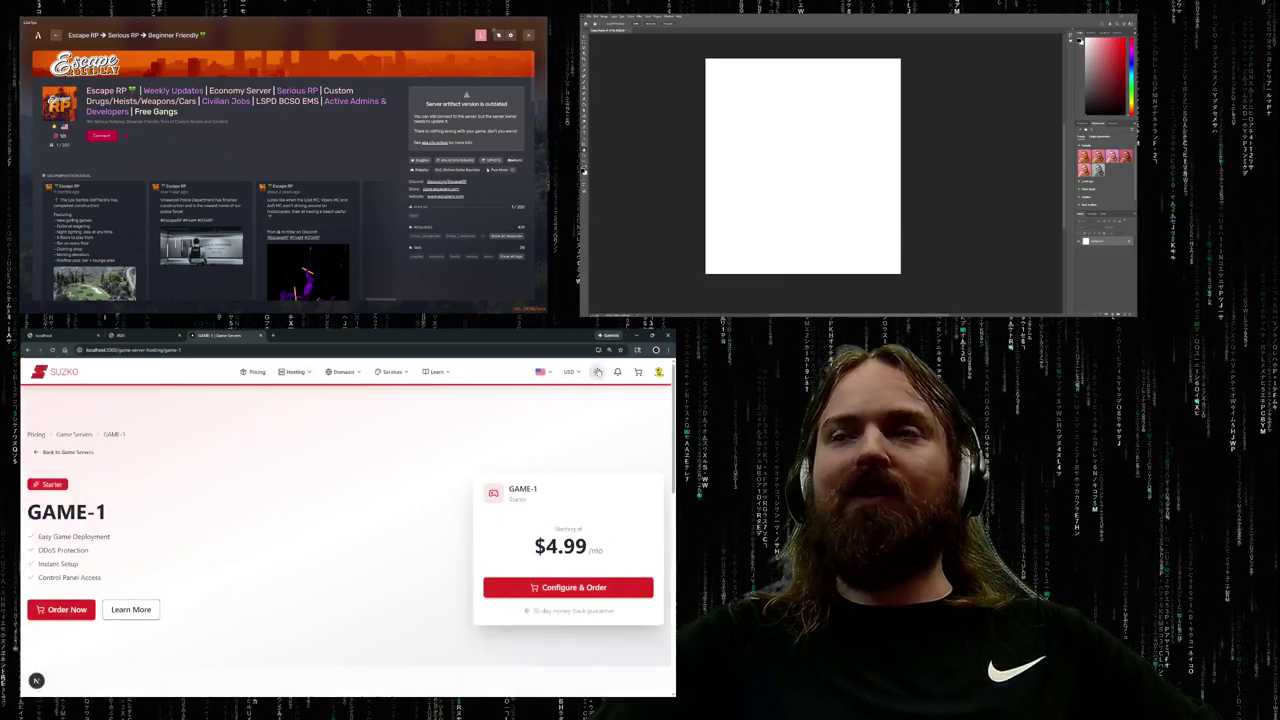
{"action": "left_click", "coordinate": [597, 372]}
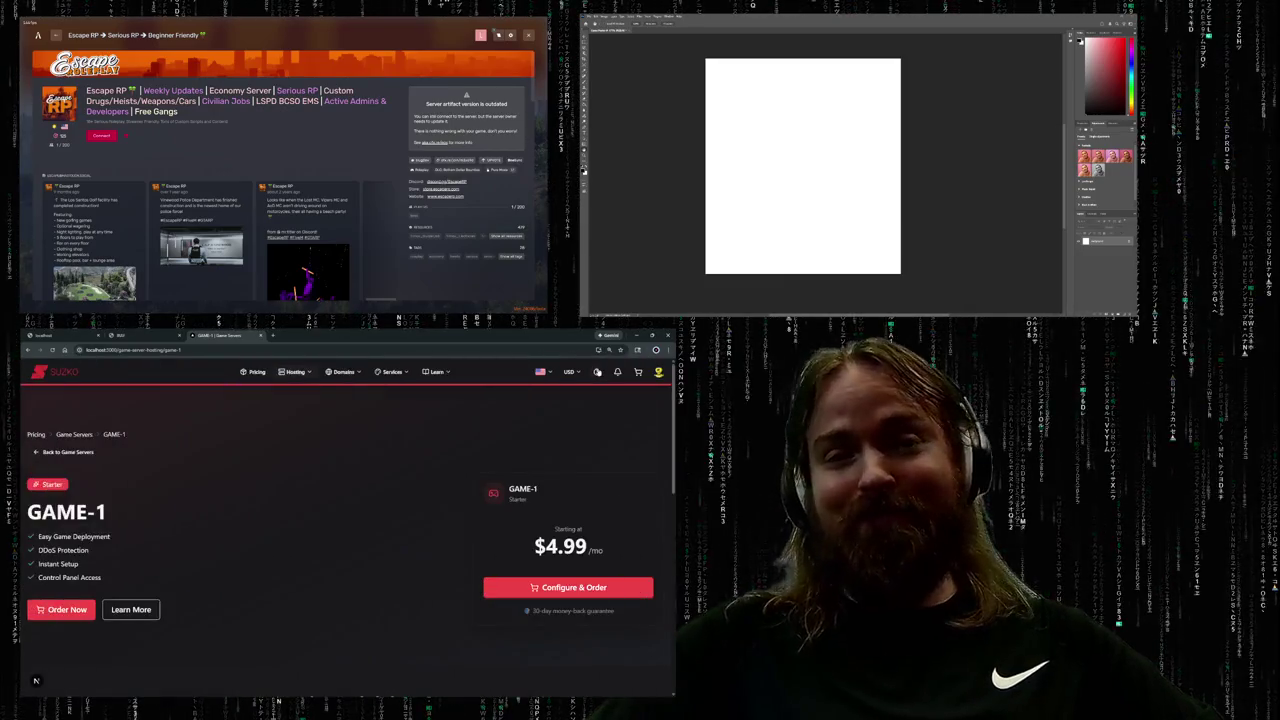
{"action": "left_click", "coordinate": [597, 372]}
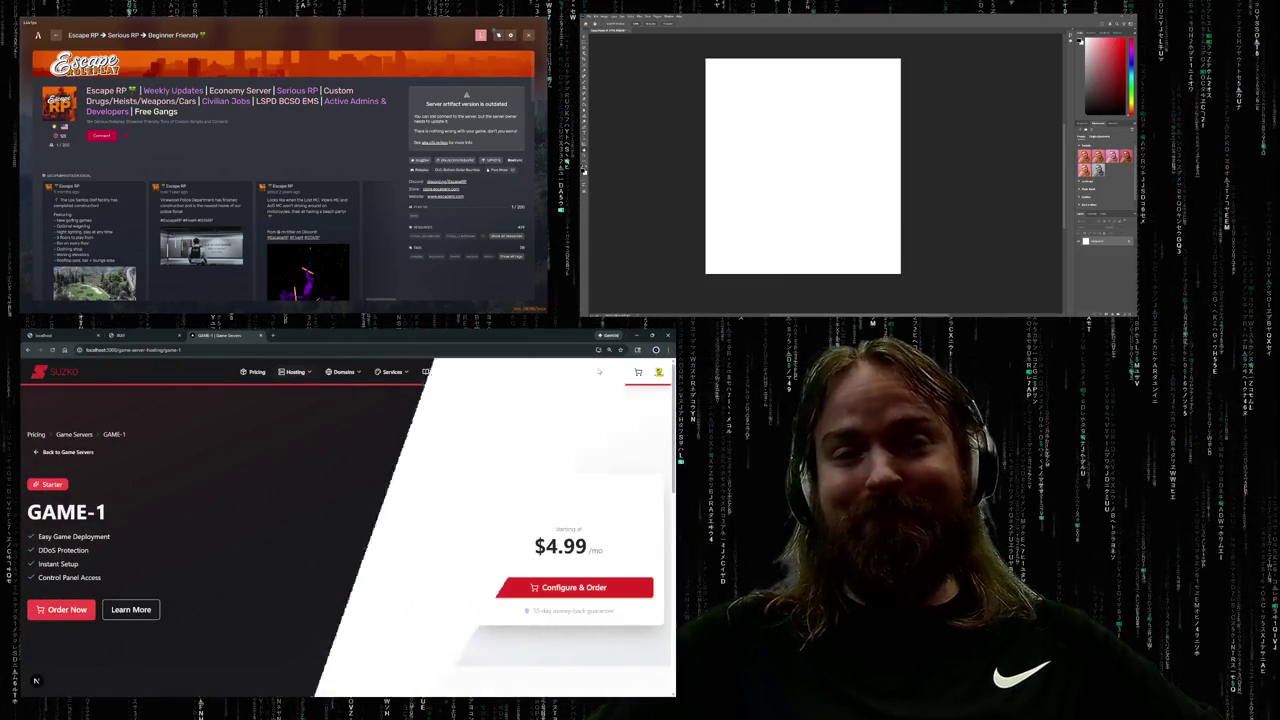
{"action": "left_click", "coordinate": [597, 372]}
{"action": "left_click", "coordinate": [597, 372]}
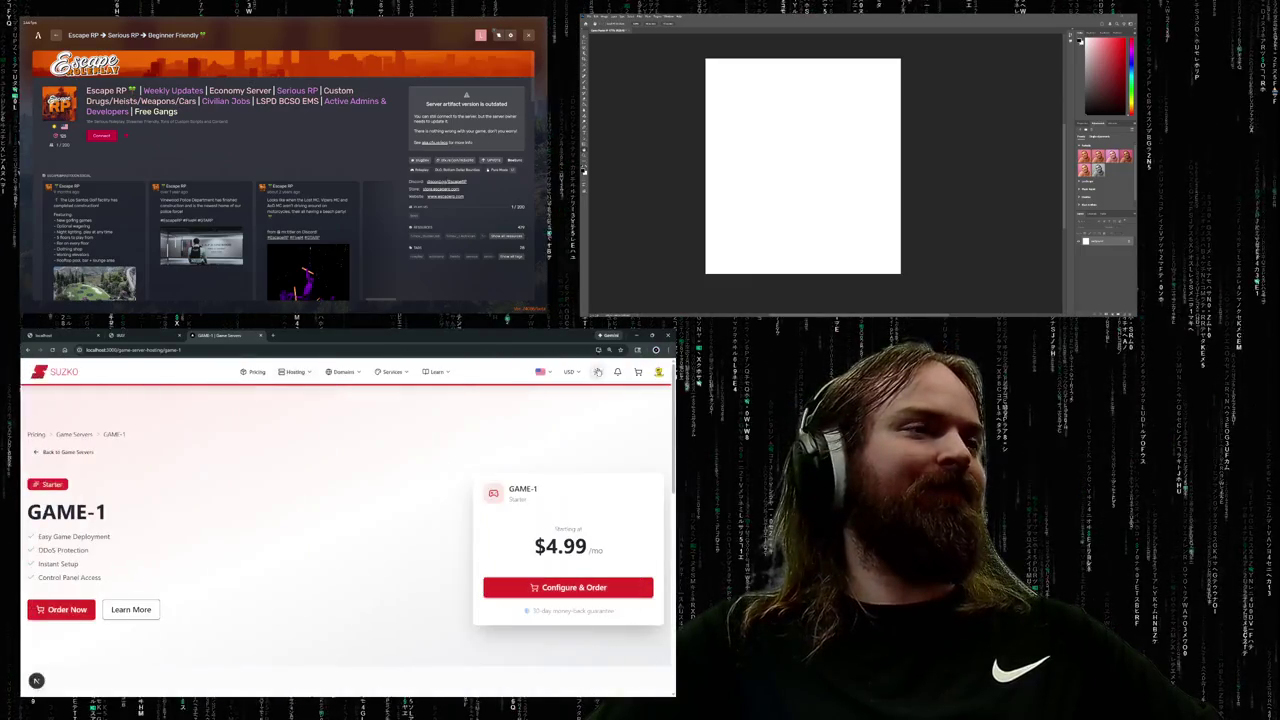
{"action": "left_click", "coordinate": [597, 372]}
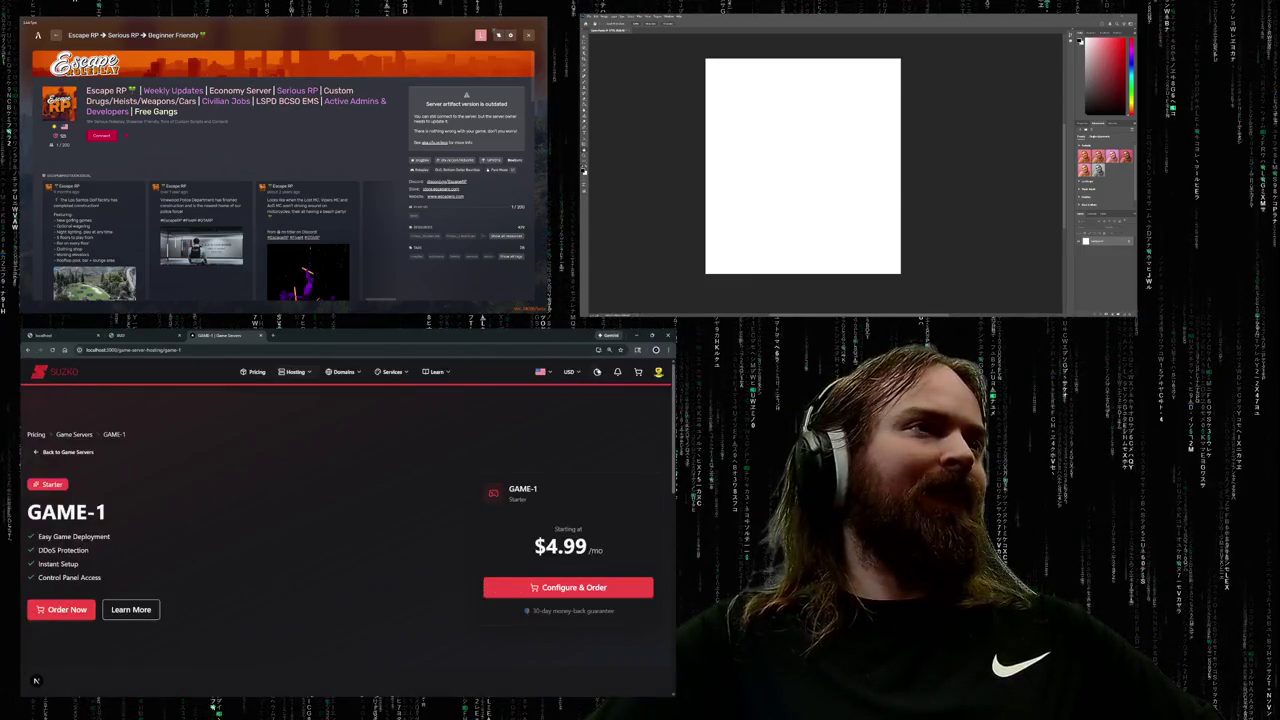
{"action": "left_click", "coordinate": [597, 372]}
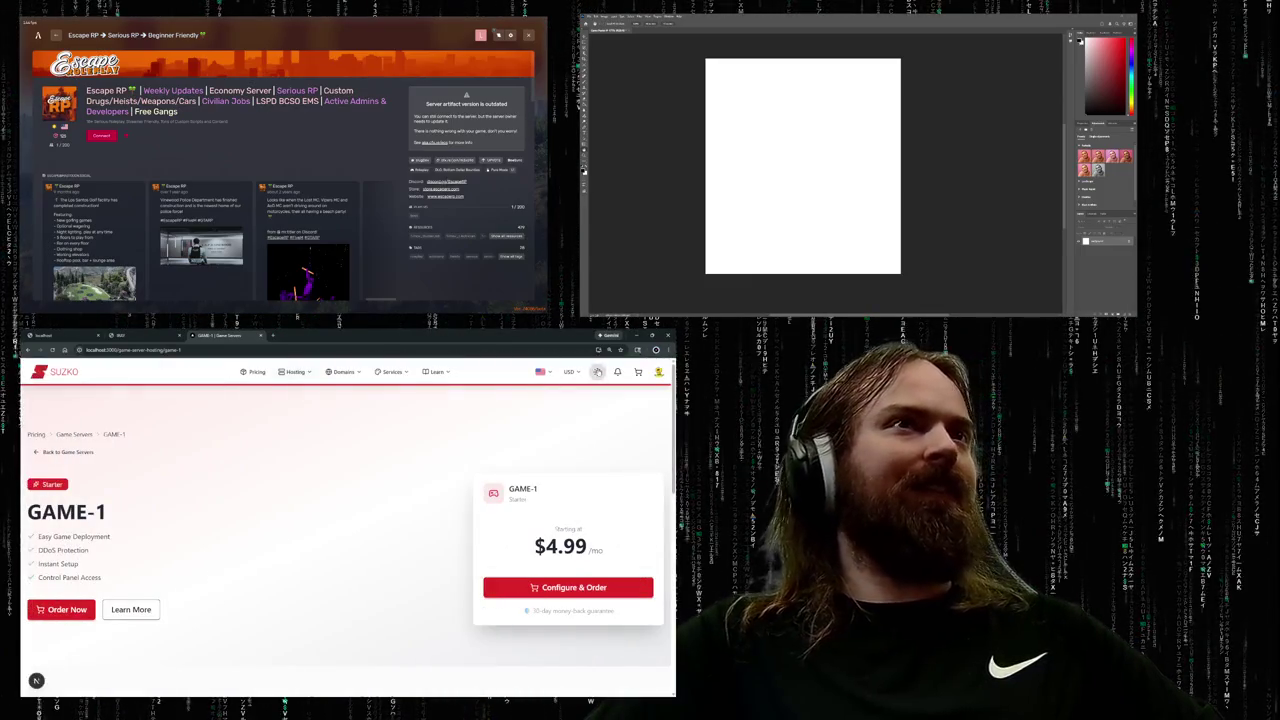
- Zoom the page out, settle on dark theme, and start configuring a GAME-1 order
{"action": "key", "text": "ctrl+minus"}
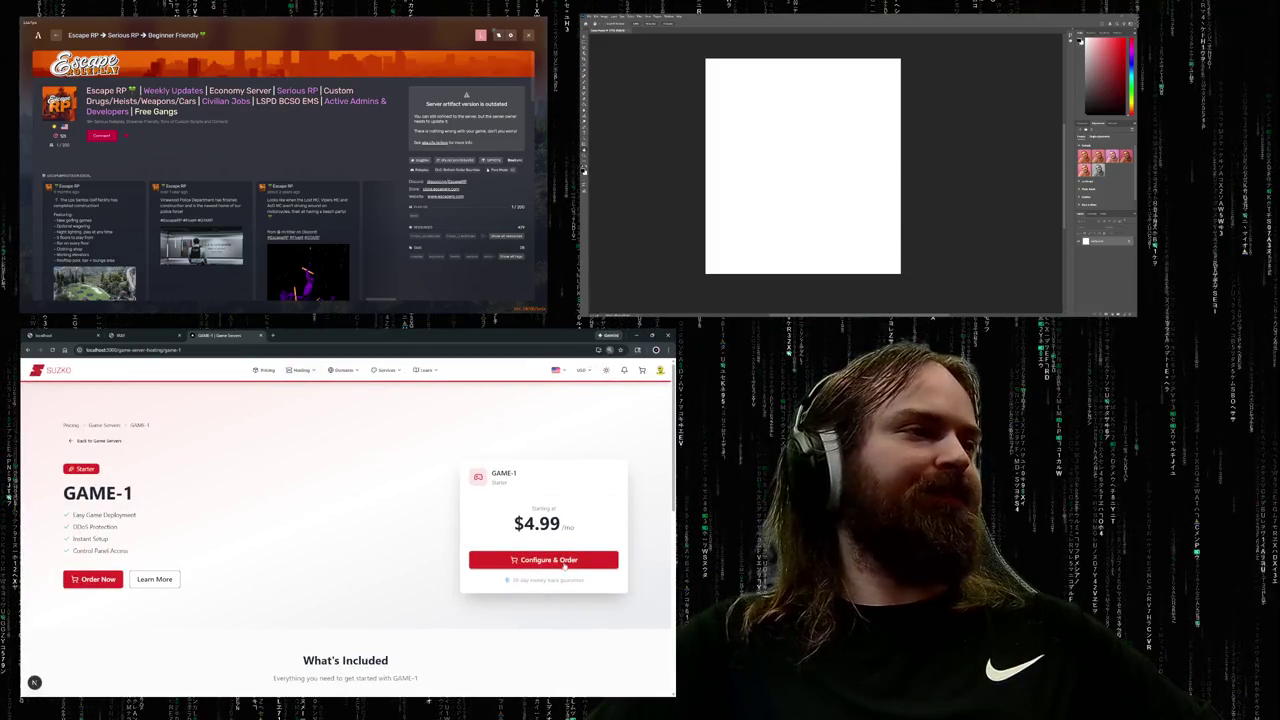
{"action": "left_click", "coordinate": [606, 372]}
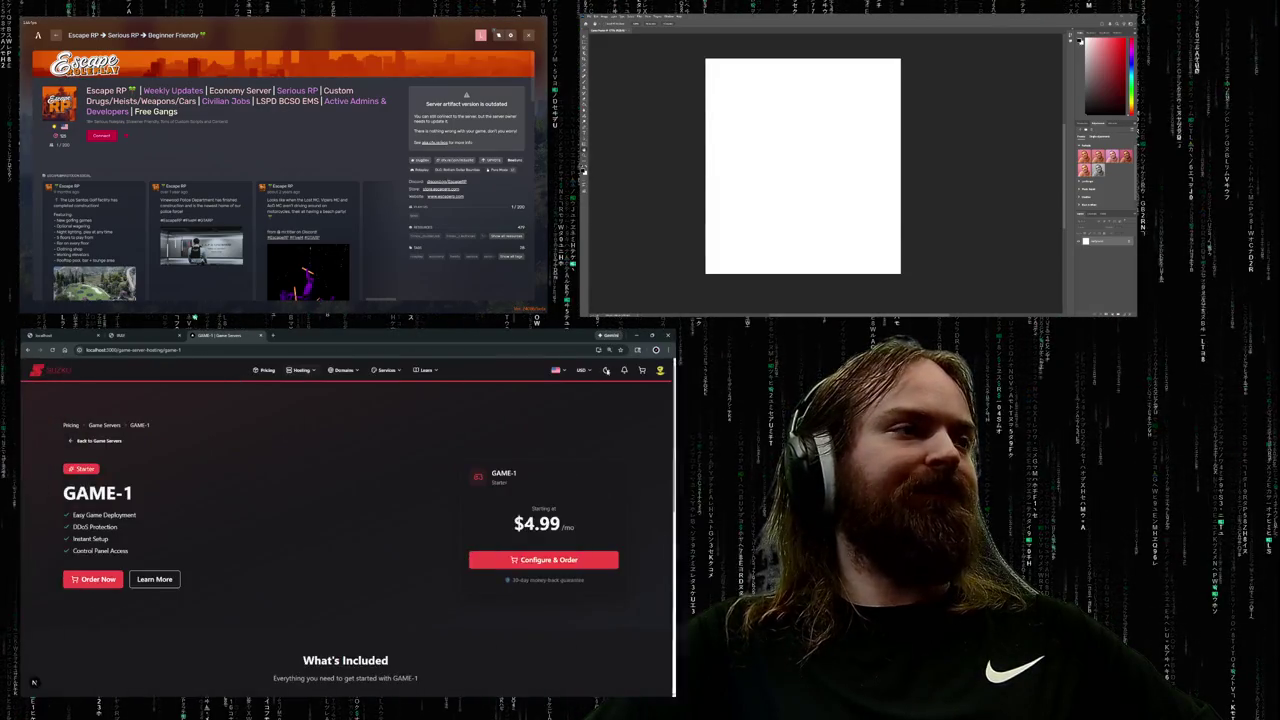
{"action": "left_click", "coordinate": [606, 372]}
{"action": "left_click", "coordinate": [606, 372]}
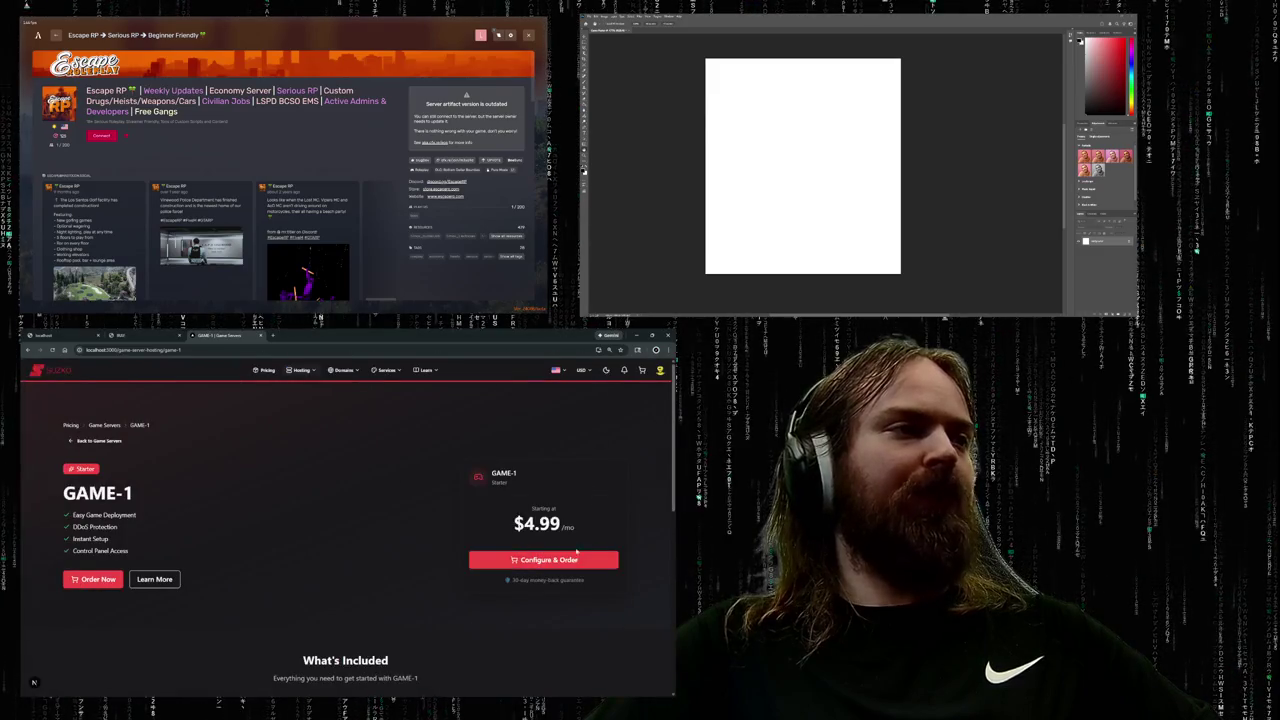
{"action": "left_click", "coordinate": [548, 560]}
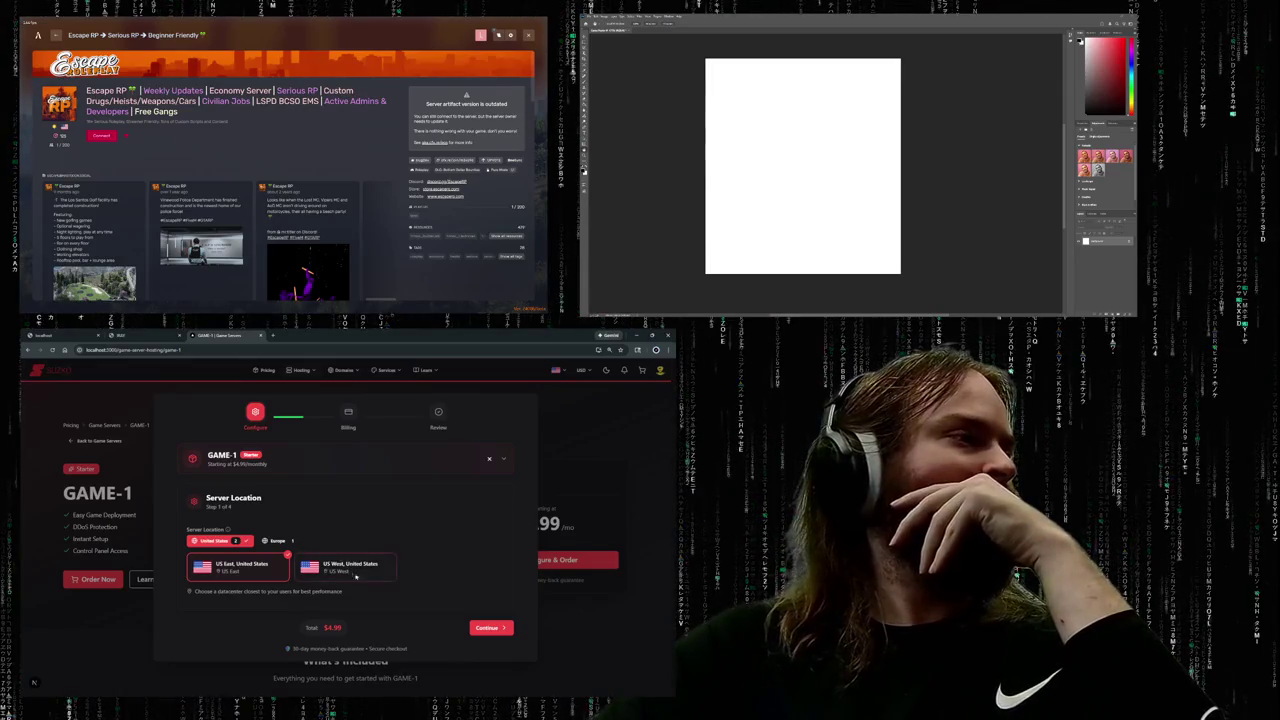
- Confirm the US East server location and move the GAME-1 order on to game selection
{"action": "left_click", "coordinate": [490, 627]}
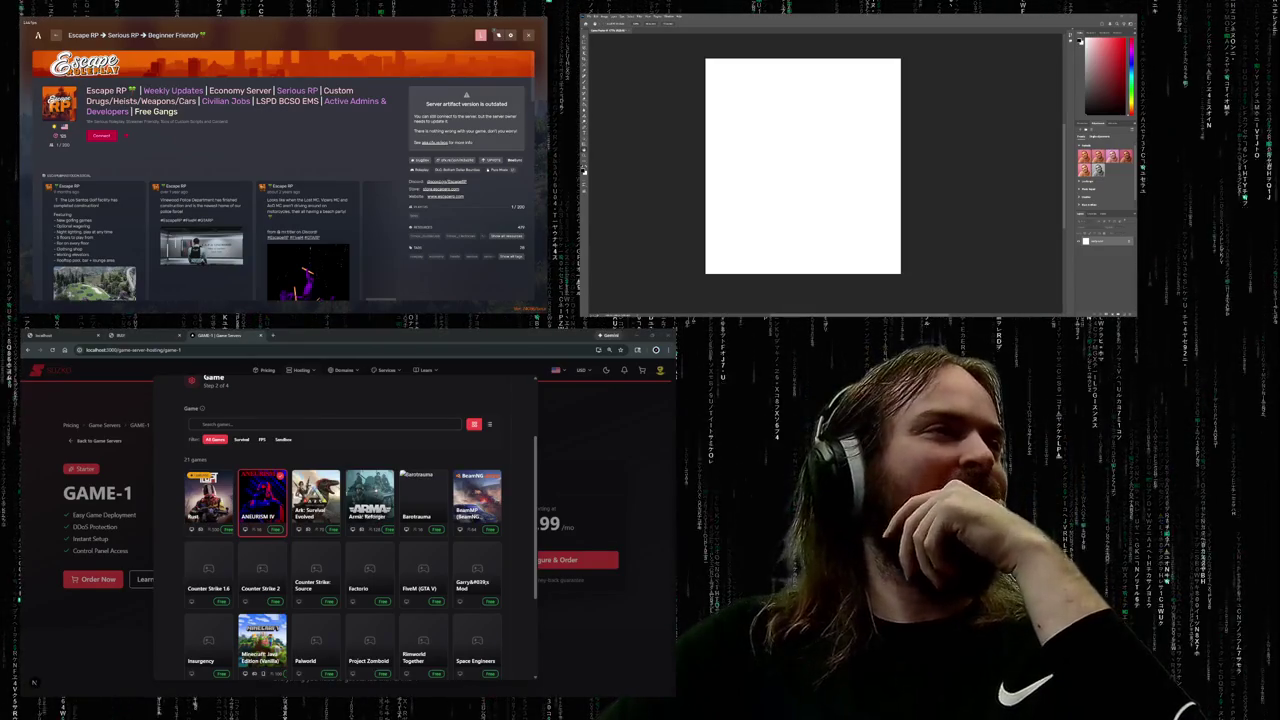
{"action": "left_click", "coordinate": [488, 425]}
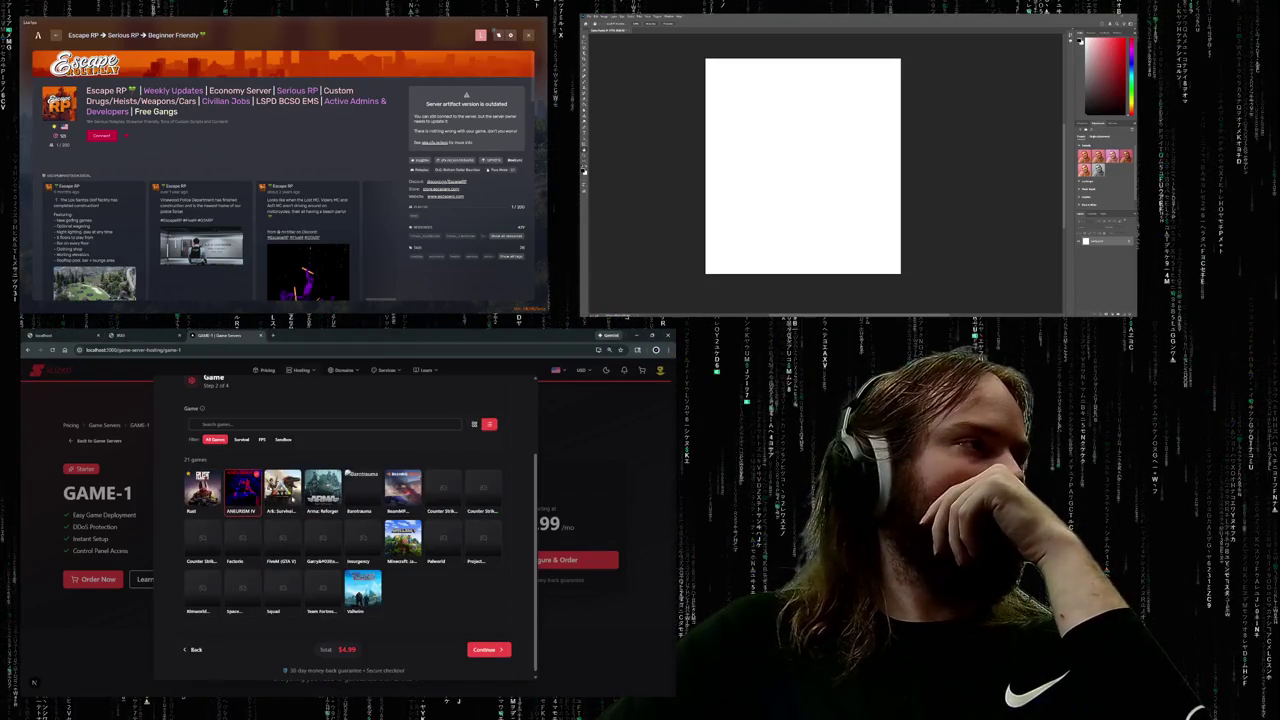
{"action": "left_click", "coordinate": [475, 425]}
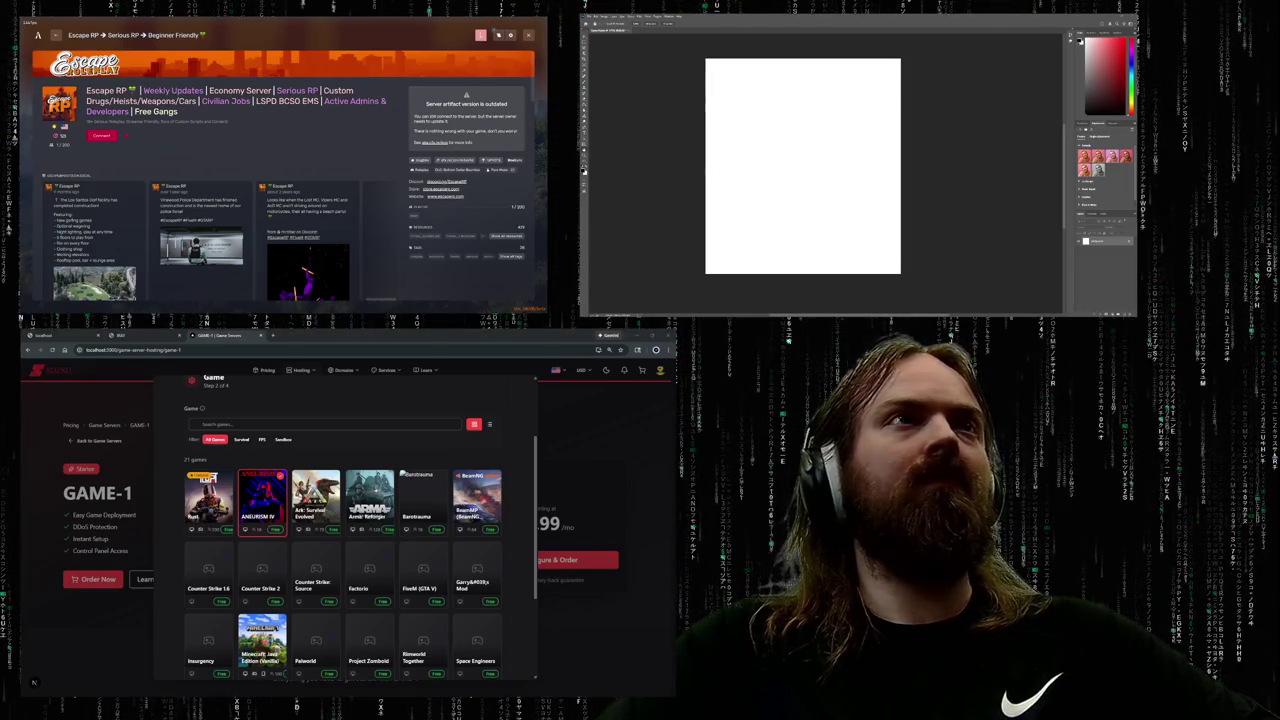
{"action": "key", "text": "ctrl+v"}
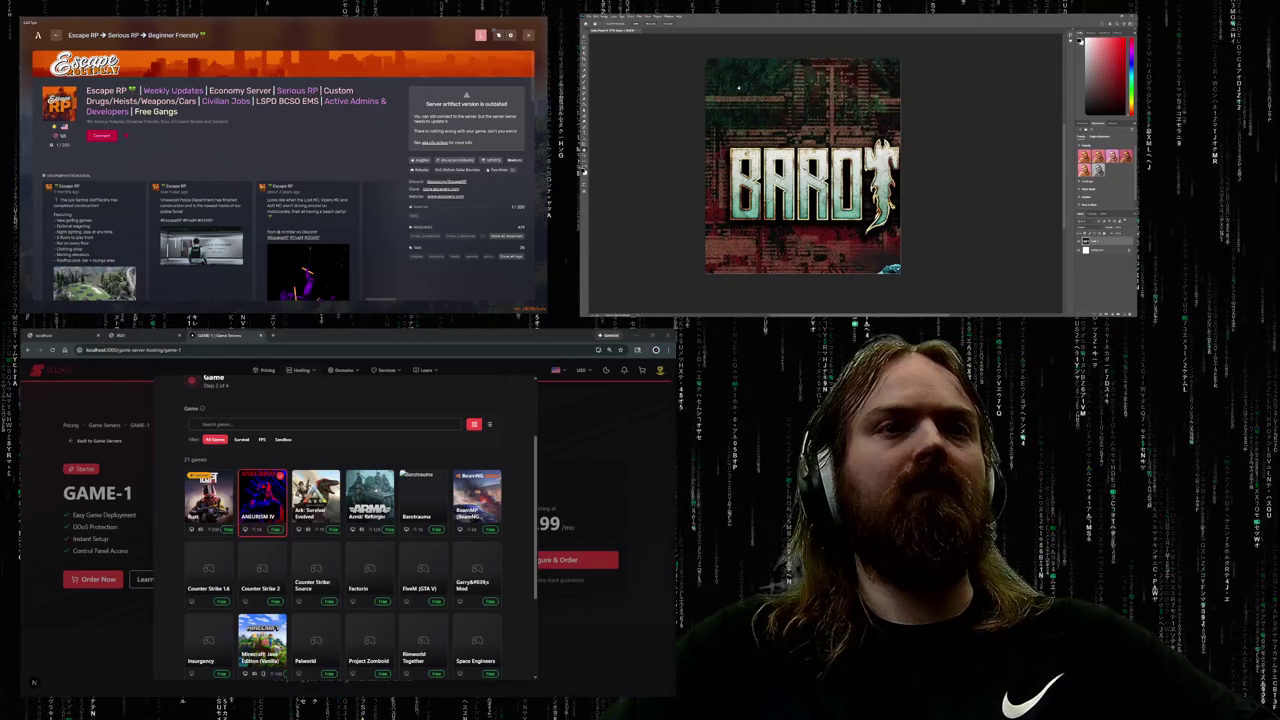
- Undo and re-paste the Barotrauma image, then start scaling it down with Free Transform
{"action": "key", "text": "ctrl+z"}
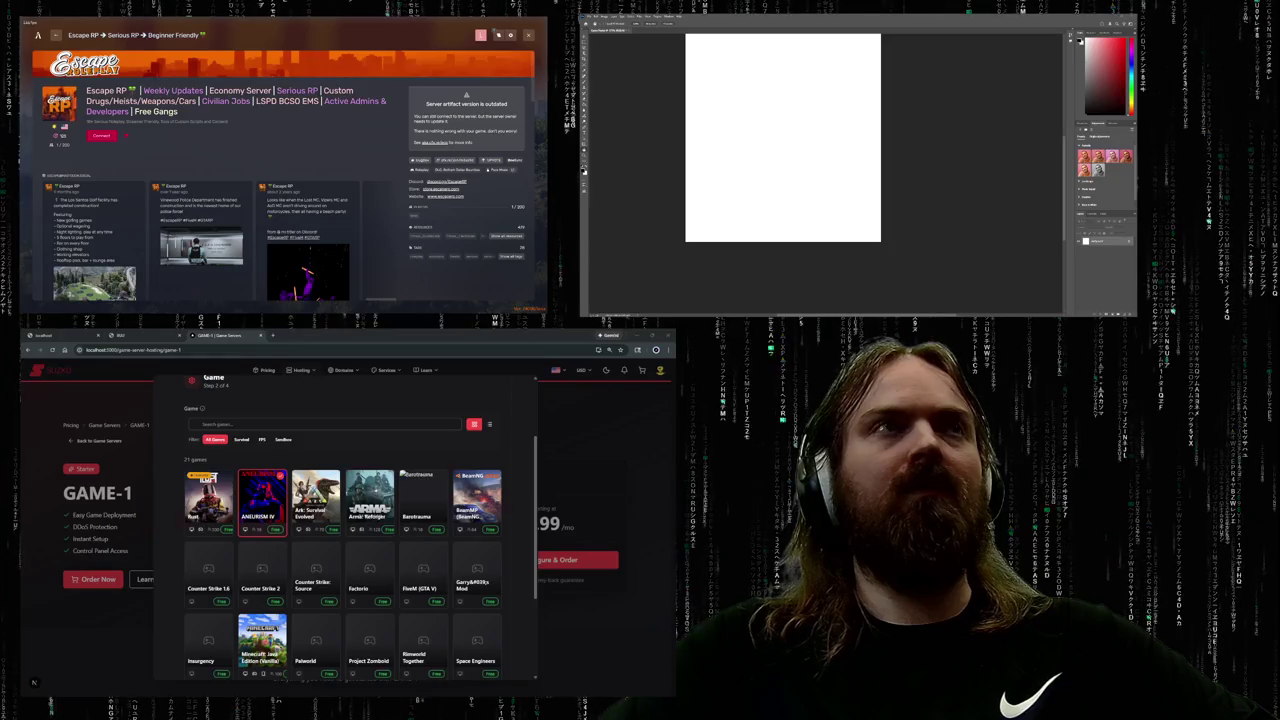
{"action": "key", "text": "ctrl+v"}
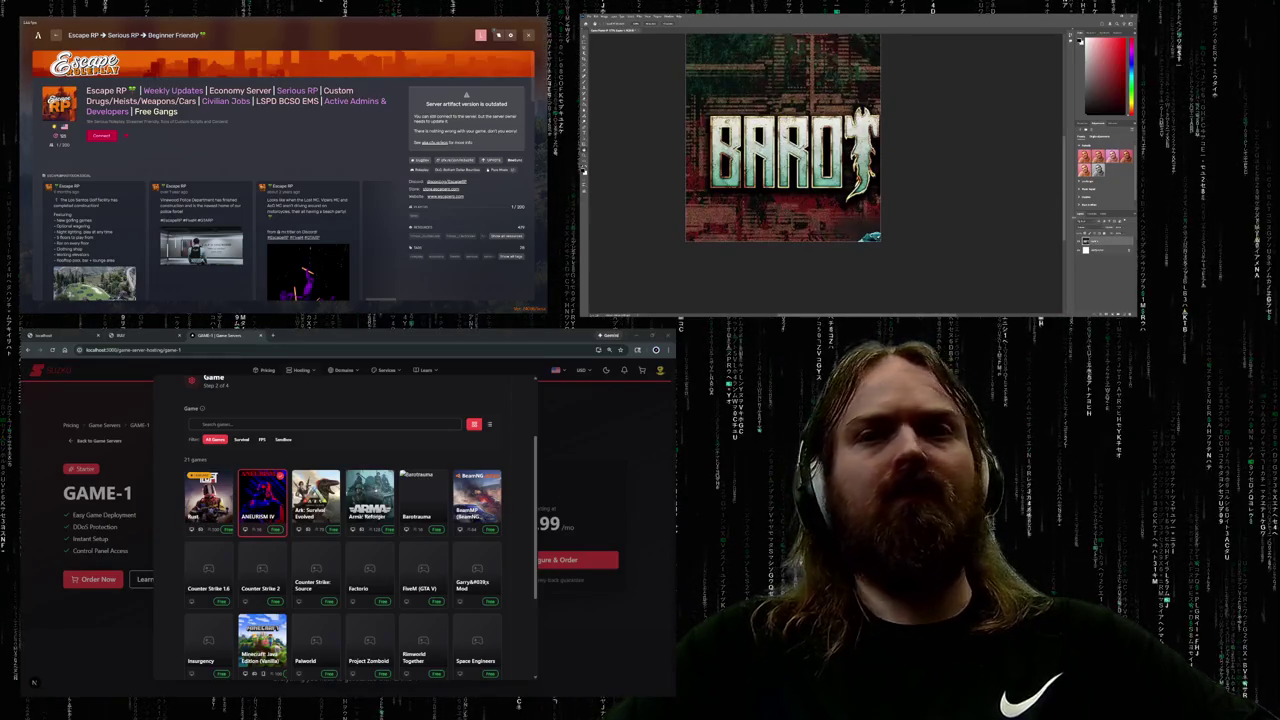
{"action": "scroll", "coordinate": [782, 137], "scroll_direction": "down", "scroll_amount": 1}
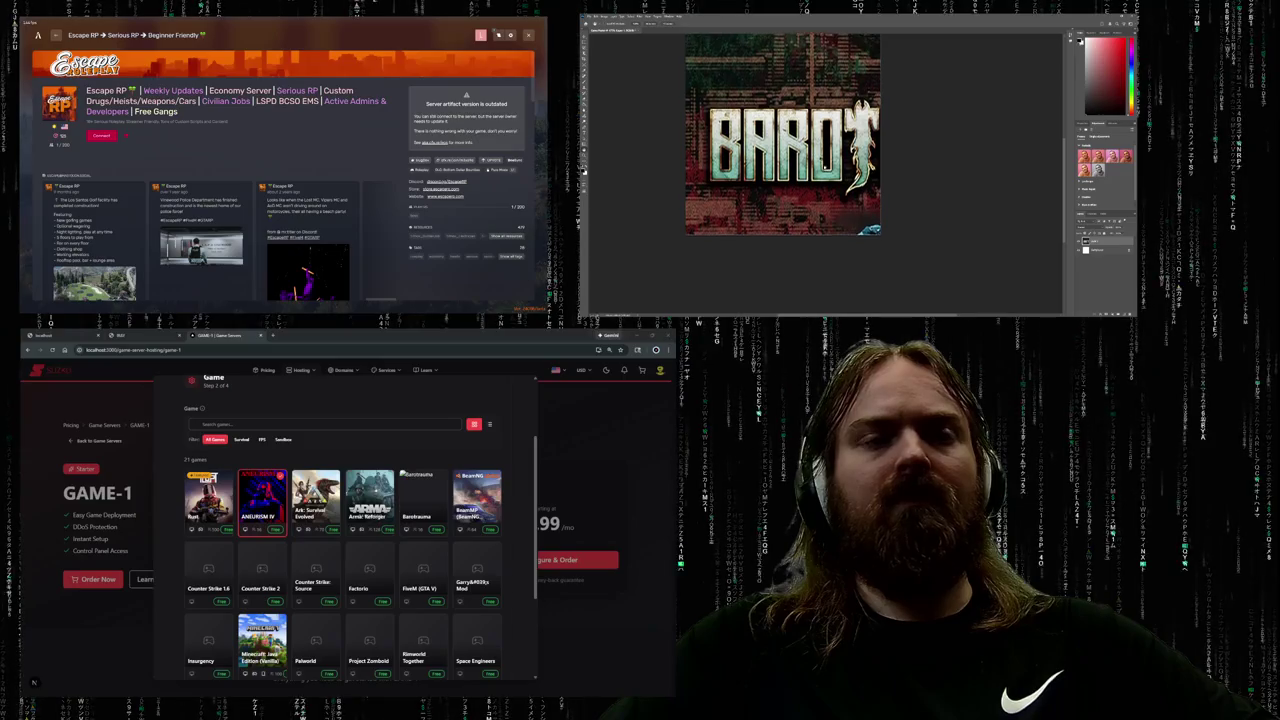
{"action": "scroll", "coordinate": [782, 150], "scroll_direction": "up", "scroll_amount": 2}
{"action": "scroll", "coordinate": [782, 150], "scroll_direction": "up", "scroll_amount": 2}
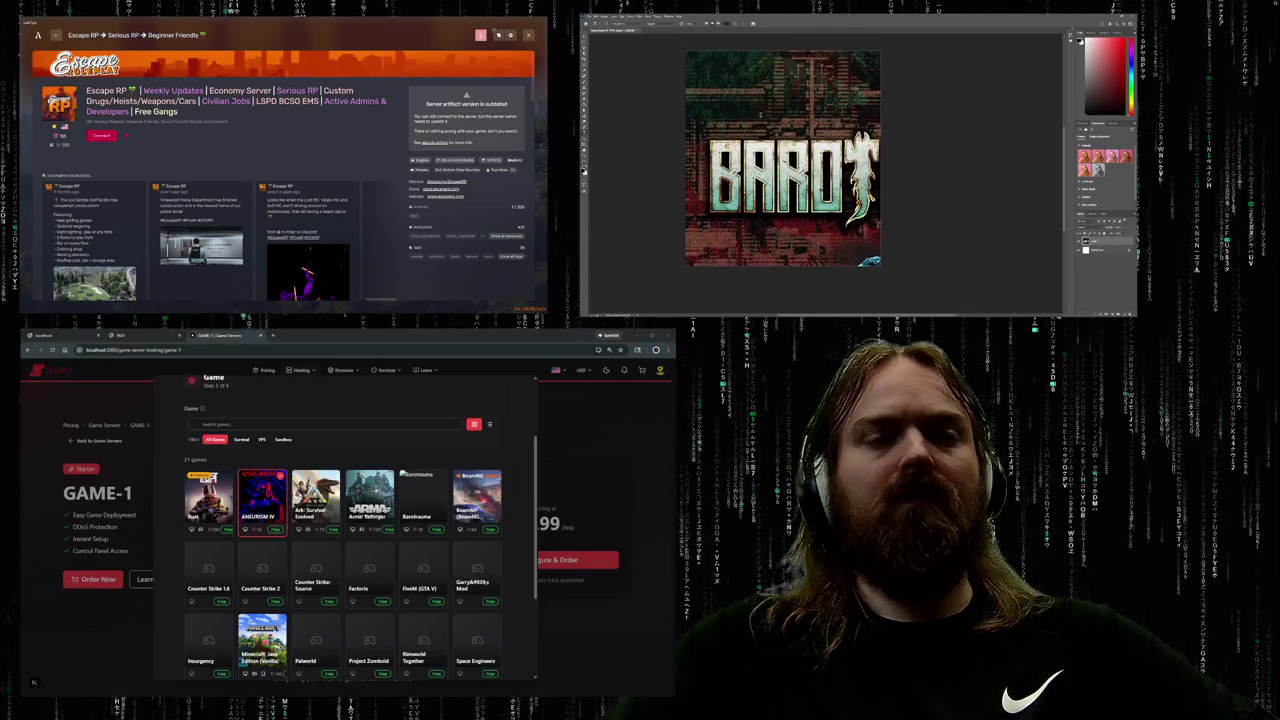
{"action": "key", "text": "ctrl+t"}
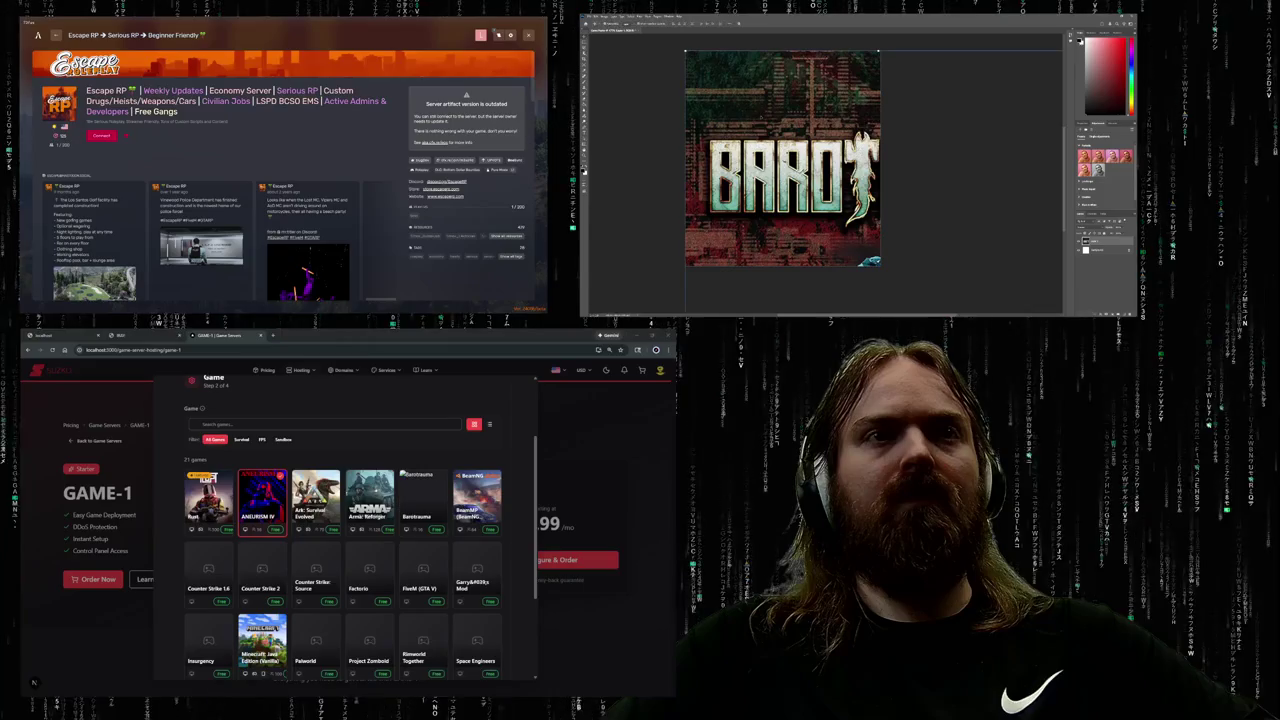
{"action": "mouse_move", "coordinate": [685, 50]}
{"action": "left_mouse_down"}
{"action": "mouse_move", "coordinate": [660, 84]}
{"action": "mouse_move", "coordinate": [700, 122]}
{"action": "mouse_move", "coordinate": [684, 50]}
{"action": "left_mouse_up"}
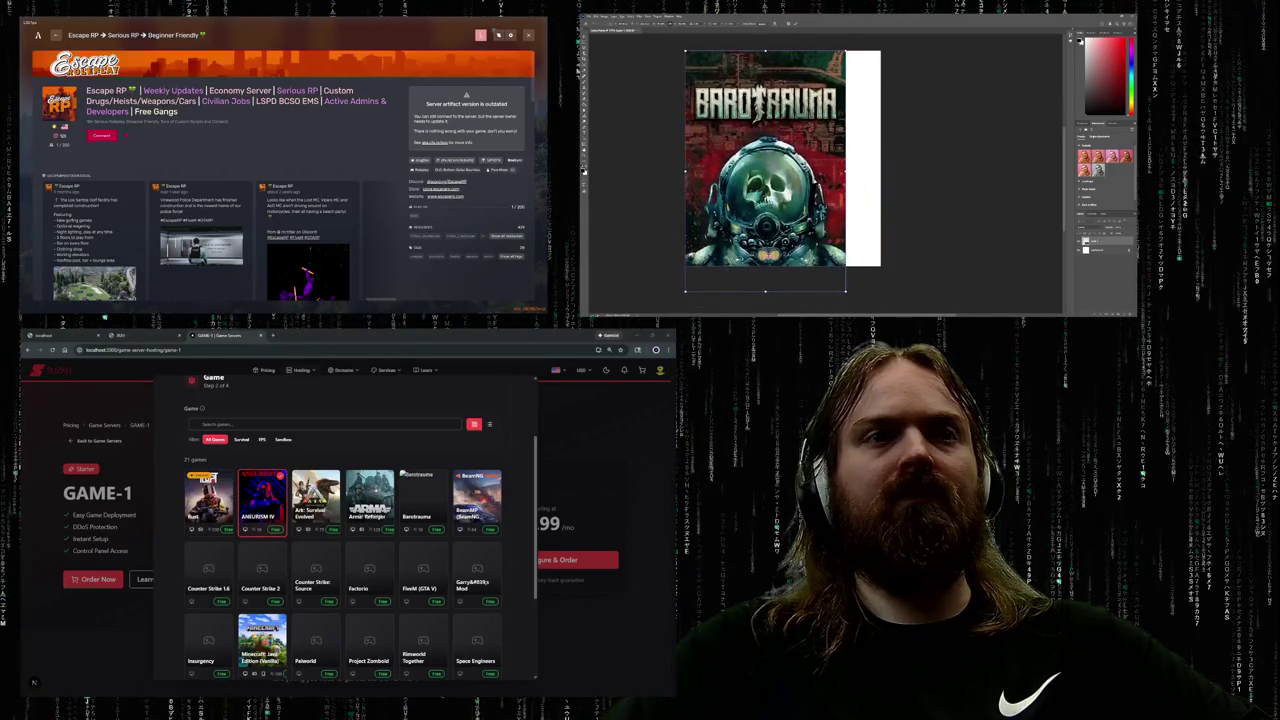
- Stretch the Barotrauma image's right edge out to the canvas edge
{"action": "mouse_move", "coordinate": [843, 291]}
{"action": "left_mouse_down"}
{"action": "mouse_move", "coordinate": [880, 238]}
{"action": "mouse_move", "coordinate": [850, 270]}
{"action": "mouse_move", "coordinate": [850, 312]}
{"action": "left_mouse_up"}
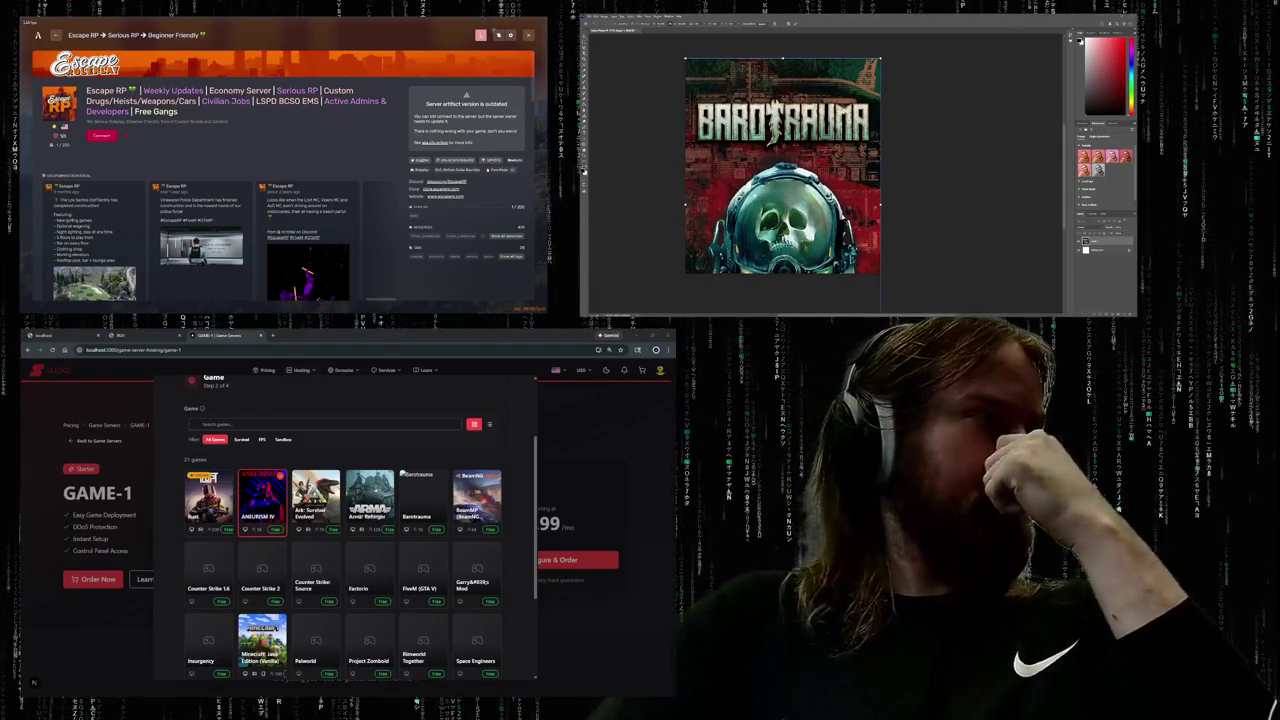
{"action": "scroll", "coordinate": [295, 516], "scroll_direction": "up", "scroll_amount": 2}
{"action": "scroll", "coordinate": [295, 516], "scroll_direction": "down", "scroll_amount": 2}
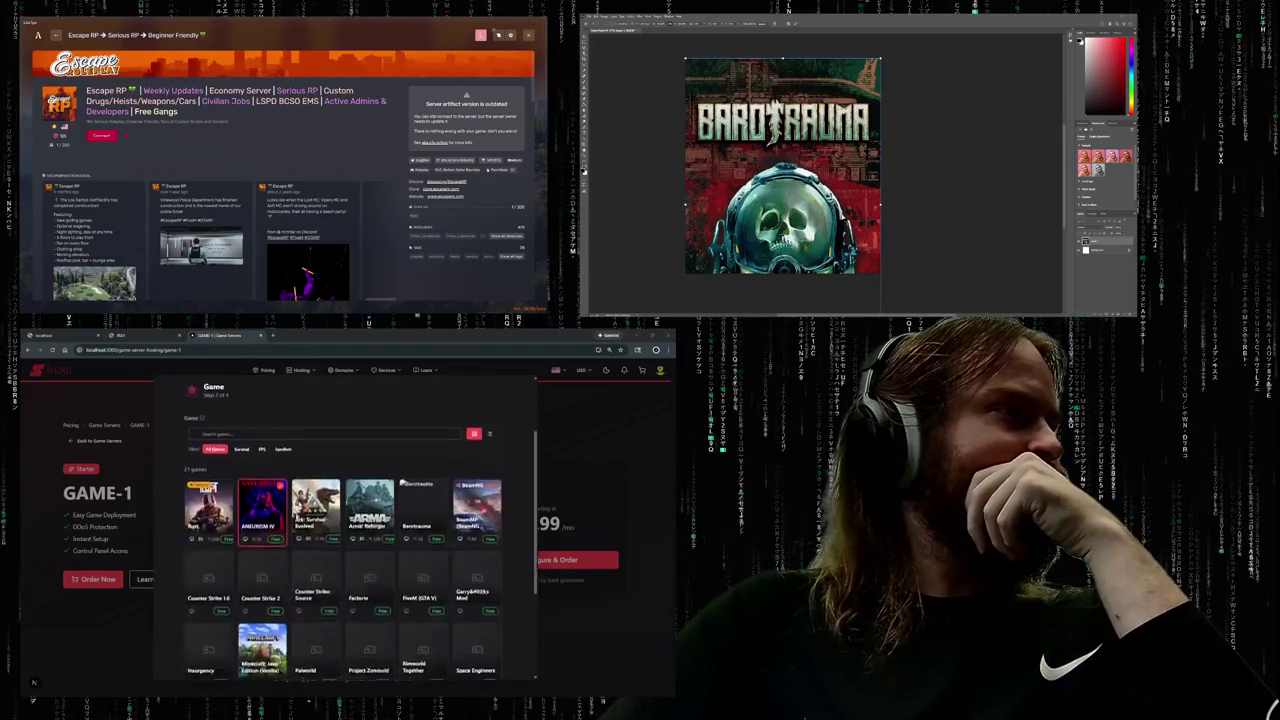
{"action": "scroll", "coordinate": [295, 516], "scroll_direction": "up", "scroll_amount": 2}
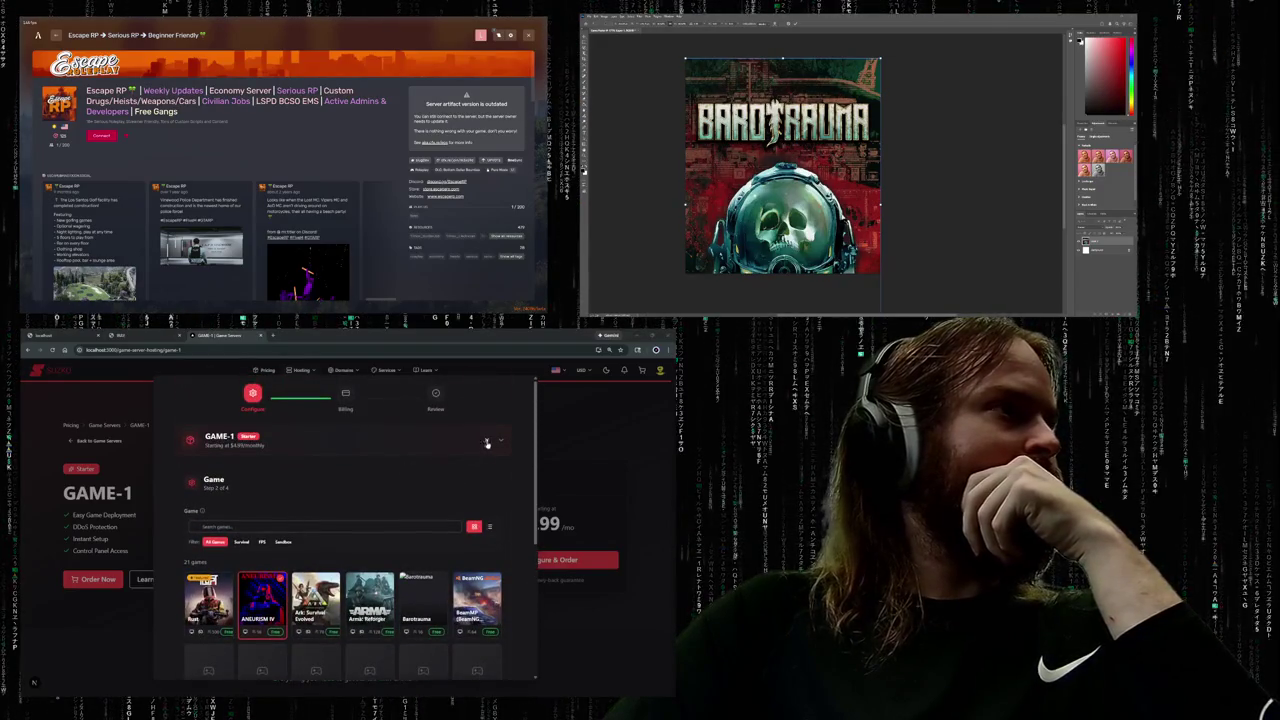
{"action": "scroll", "coordinate": [339, 474], "scroll_direction": "down", "scroll_amount": 2}
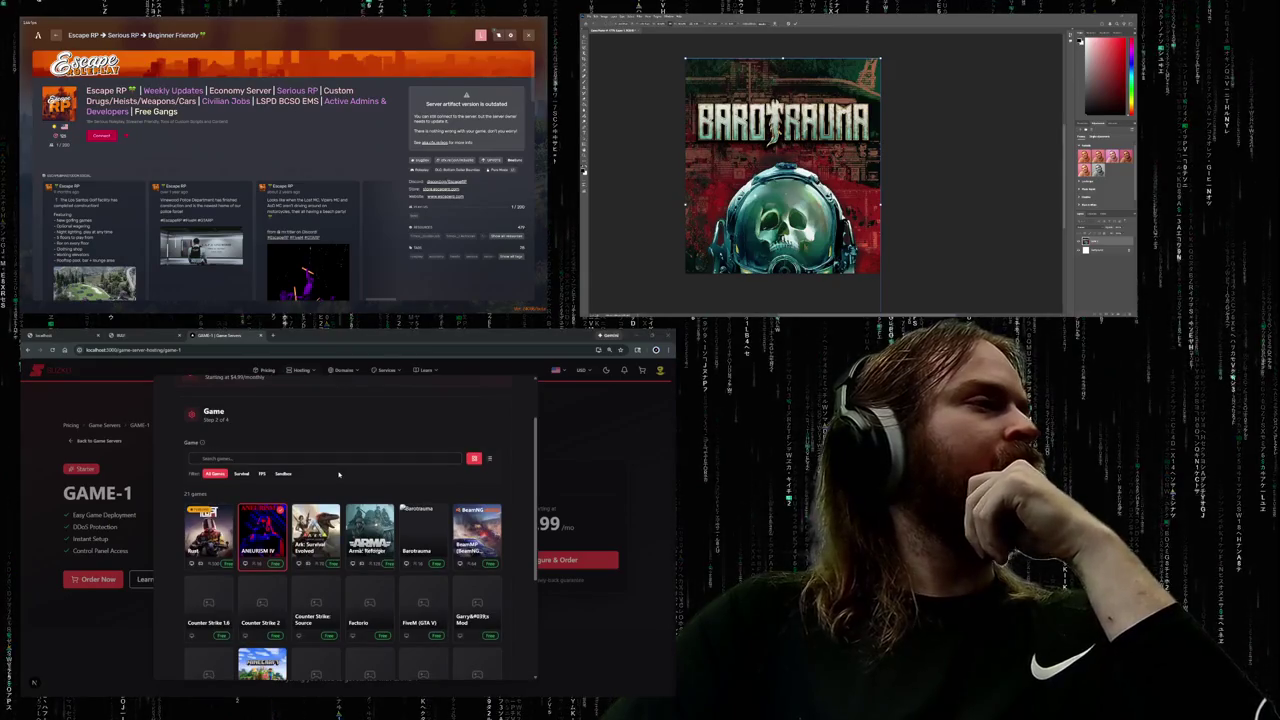
{"action": "scroll", "coordinate": [339, 474], "scroll_direction": "down", "scroll_amount": 3}
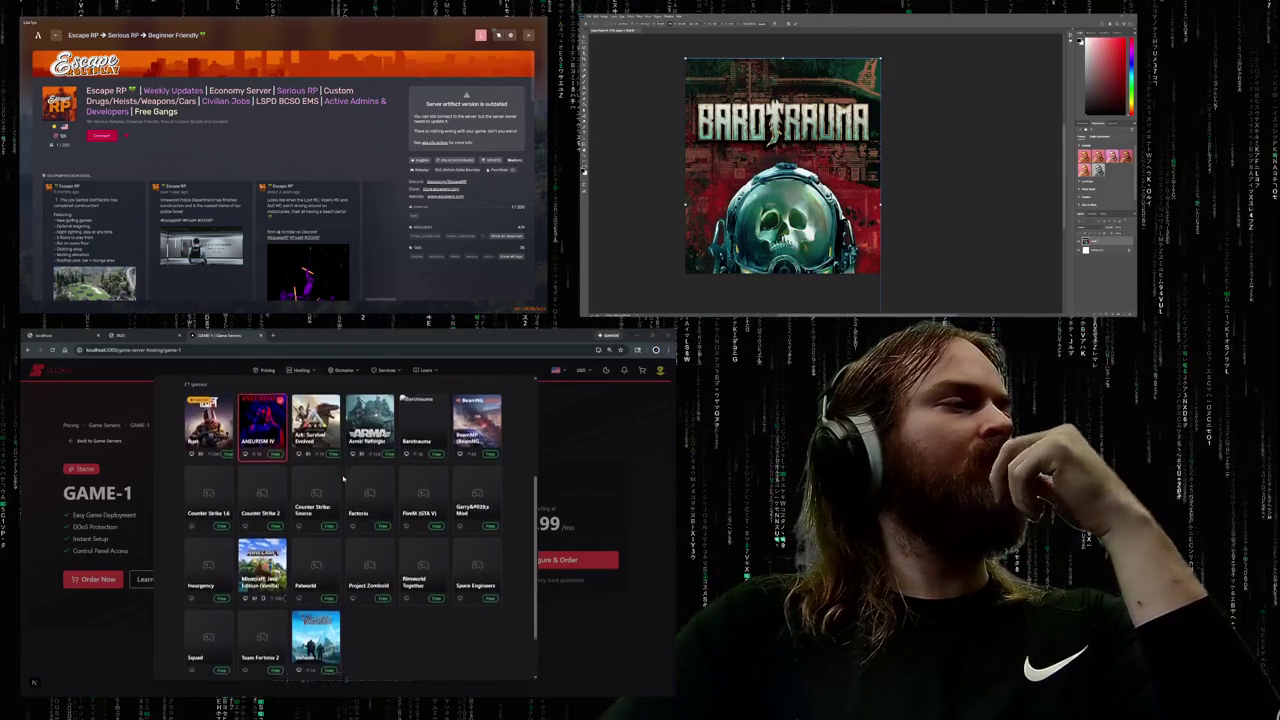
{"action": "scroll", "coordinate": [342, 480], "scroll_direction": "down", "scroll_amount": 2}
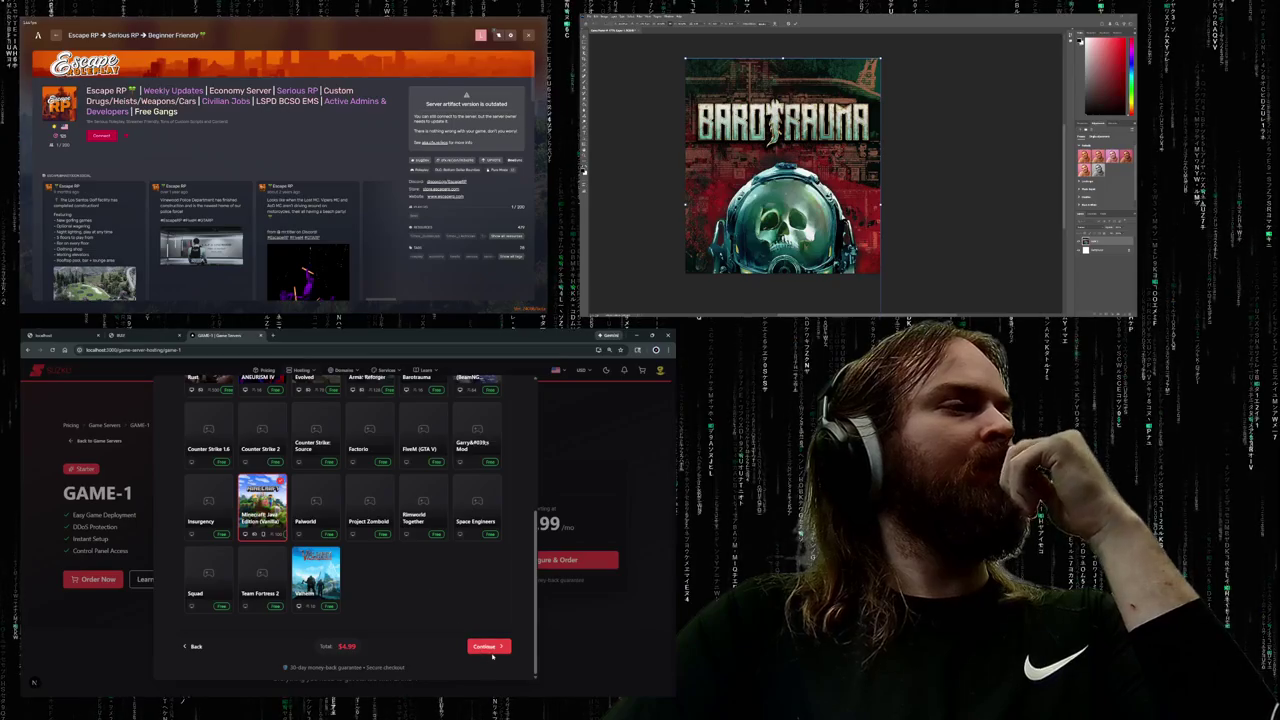
{"action": "left_click", "coordinate": [488, 646]}
{"action": "left_click", "coordinate": [194, 611]}
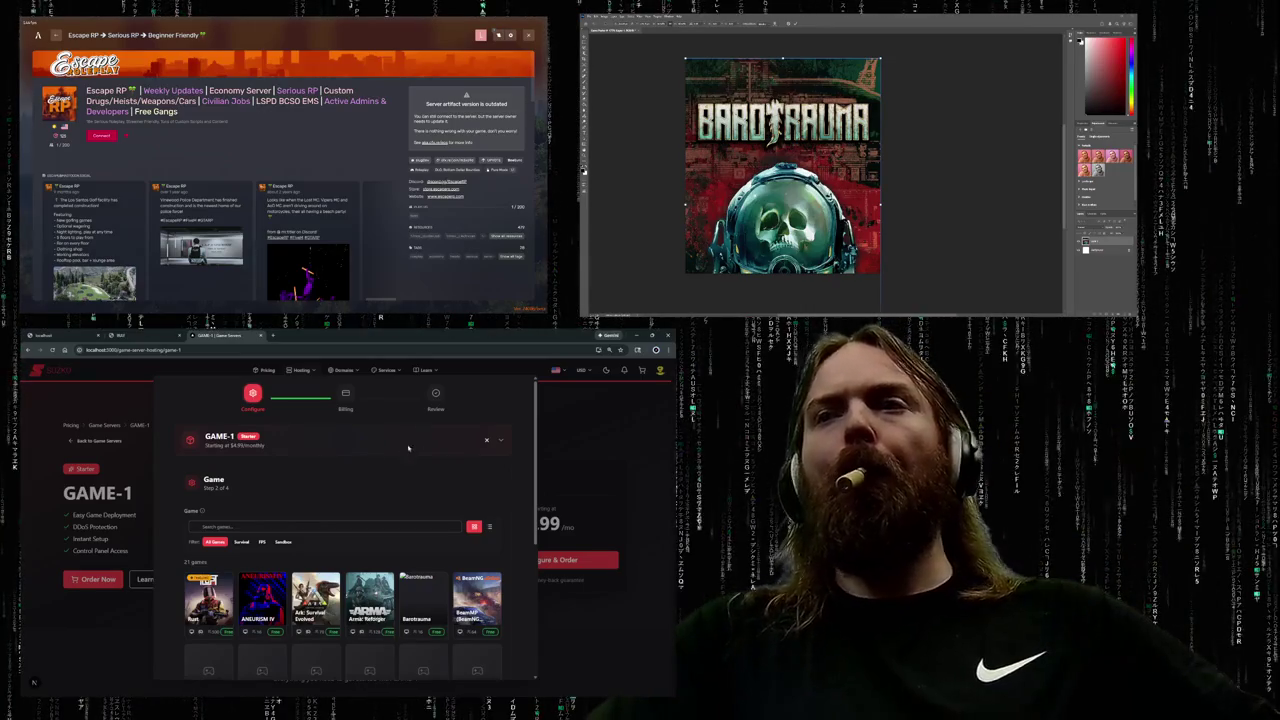
{"action": "scroll", "coordinate": [376, 460], "scroll_direction": "down", "scroll_amount": 2}
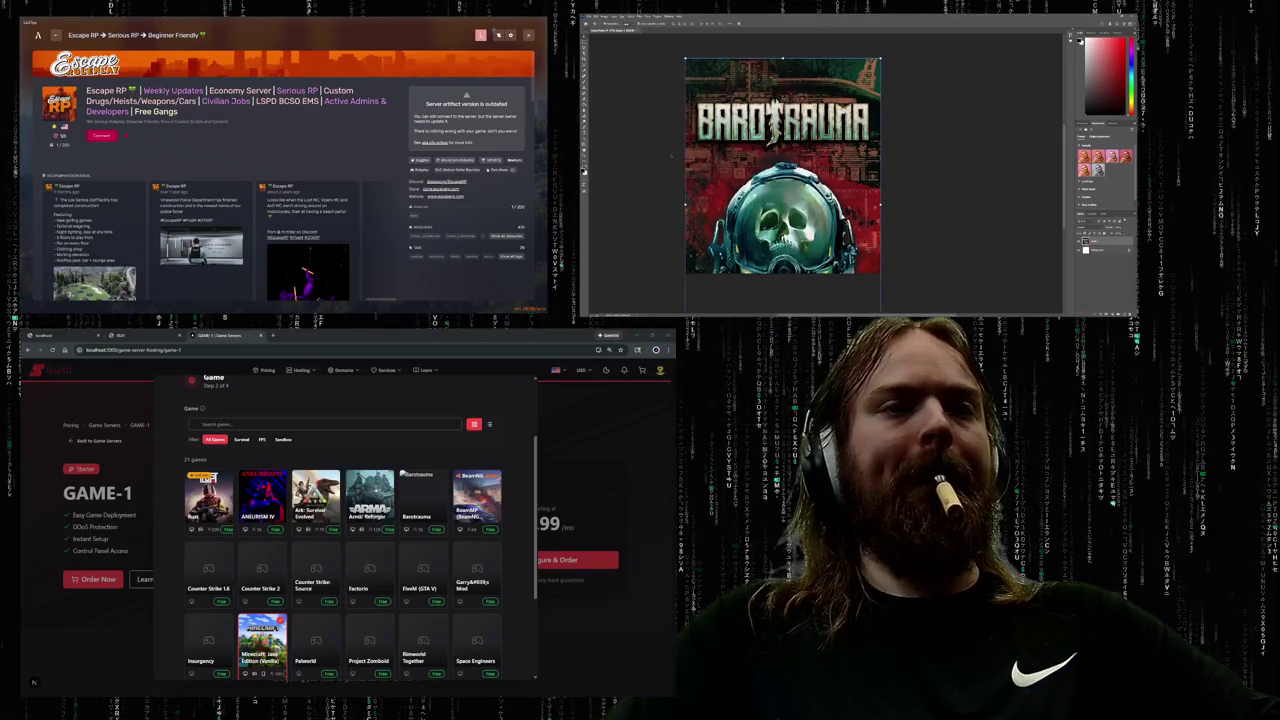
{"action": "key", "text": "ctrl+t"}
{"action": "key", "text": "Return"}
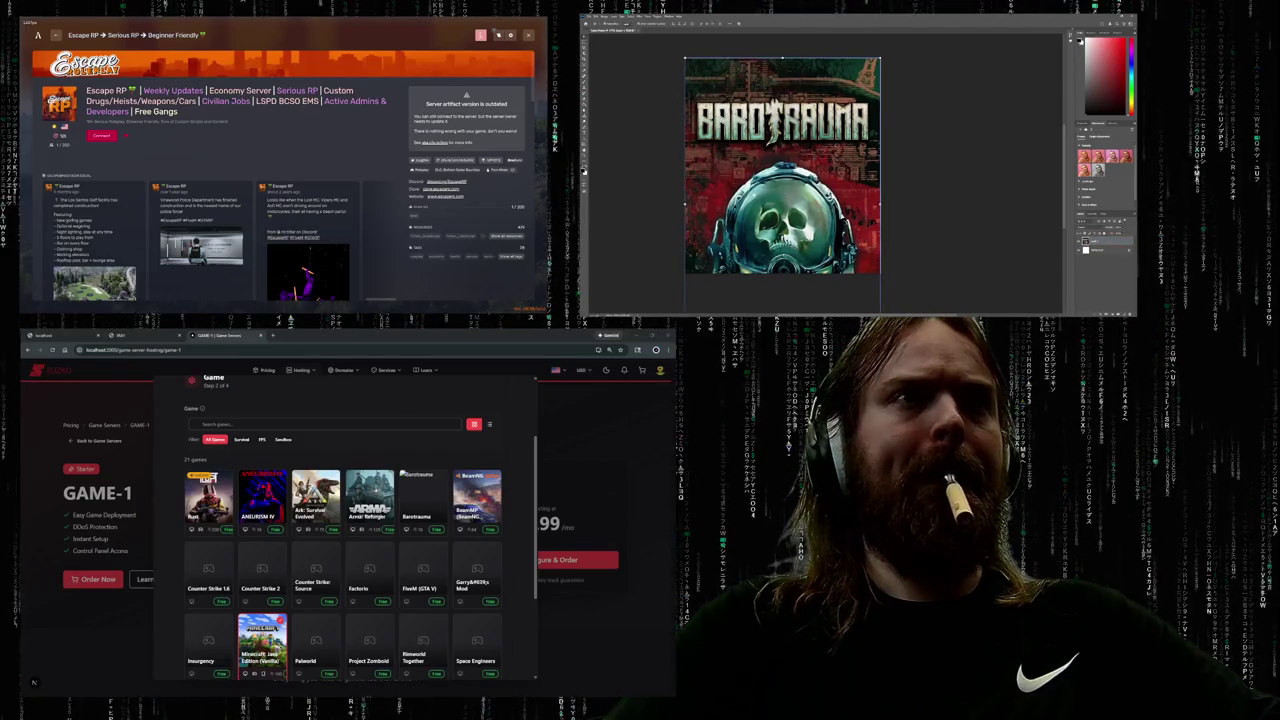
{"action": "left_click", "coordinate": [665, 99]}
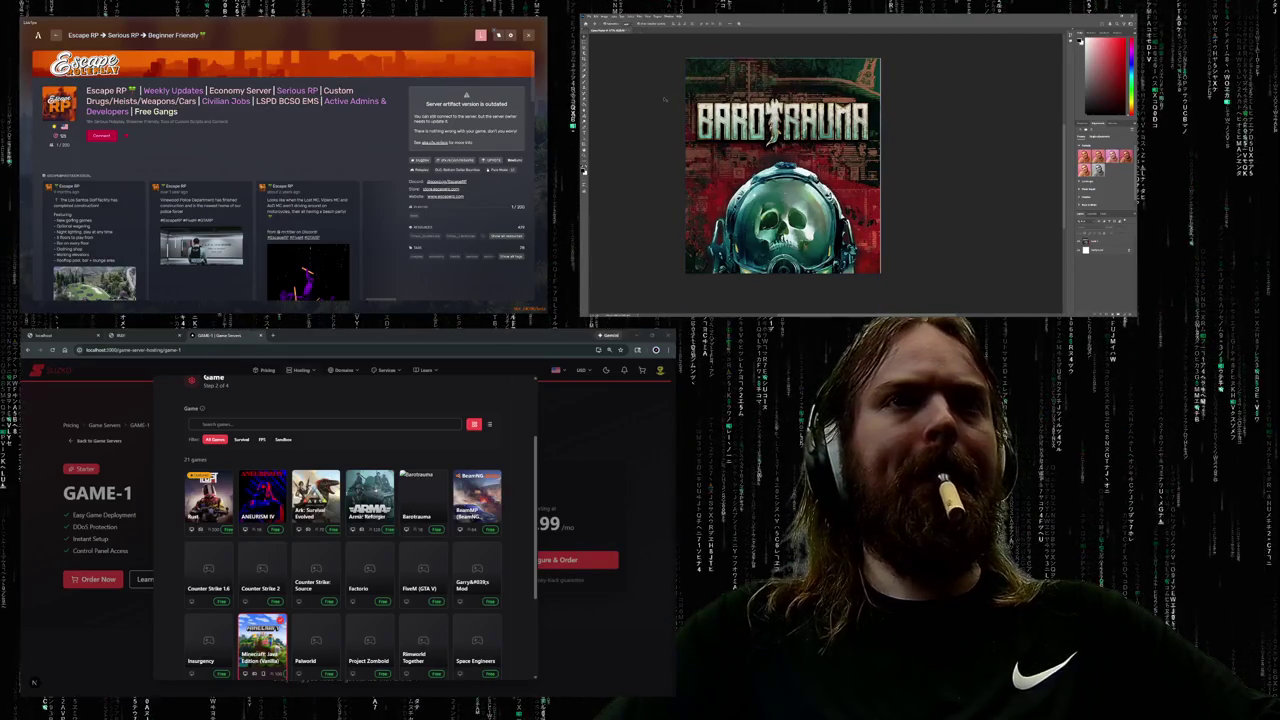
{"action": "key", "text": "ctrl+t"}
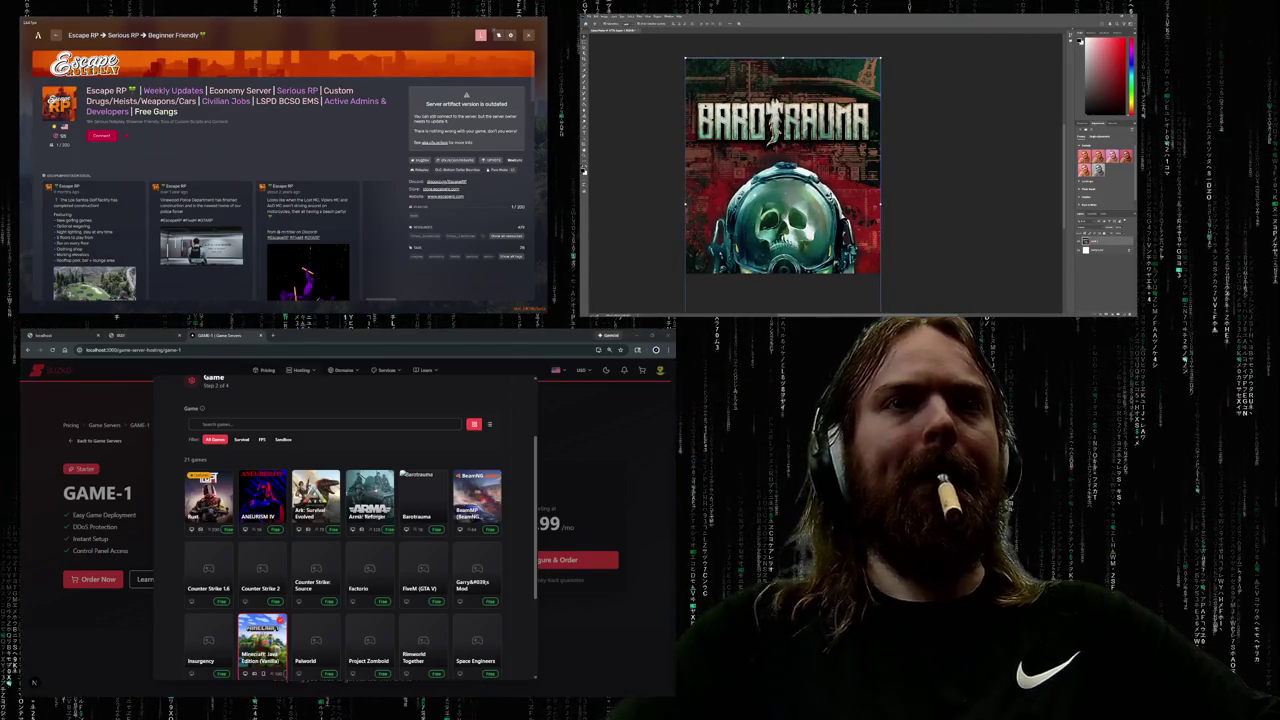
{"action": "key", "text": "Return"}
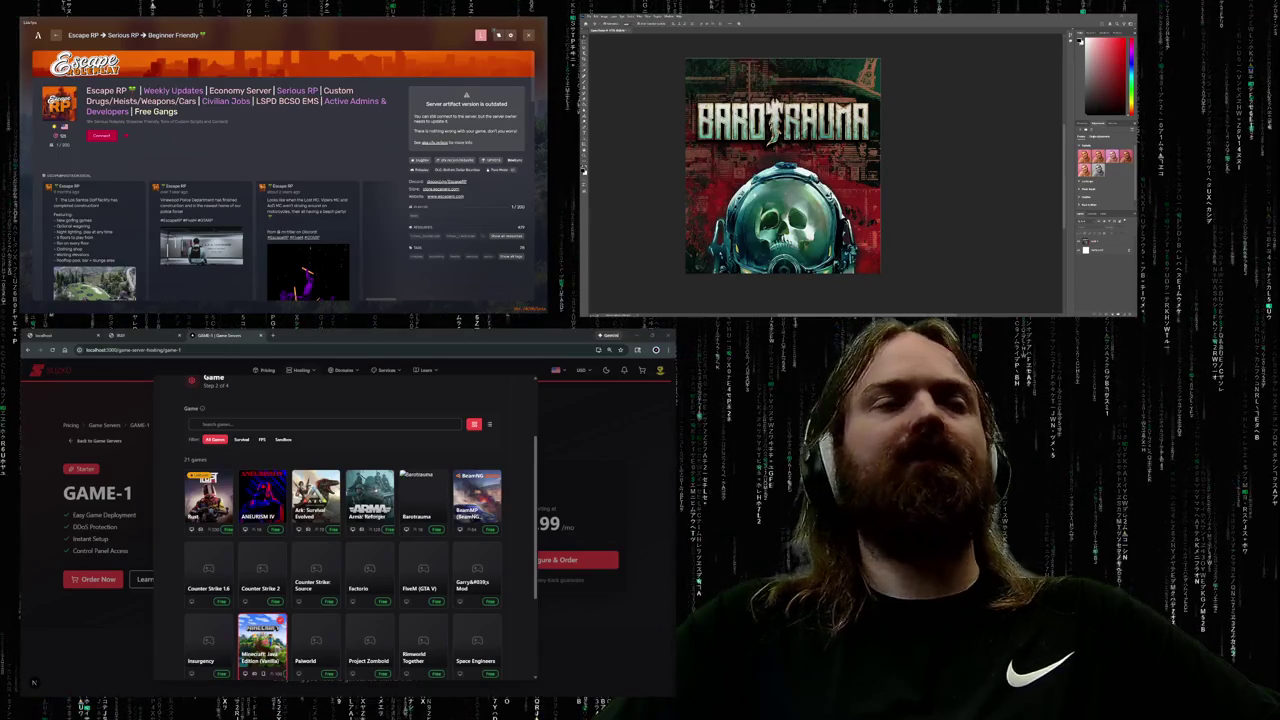
{"action": "scroll", "coordinate": [393, 464], "scroll_direction": "down", "scroll_amount": 1}
- Scroll up the game grid to view the Barotrauma tile's new cover art
{"action": "scroll", "coordinate": [393, 464], "scroll_direction": "up", "scroll_amount": 1}
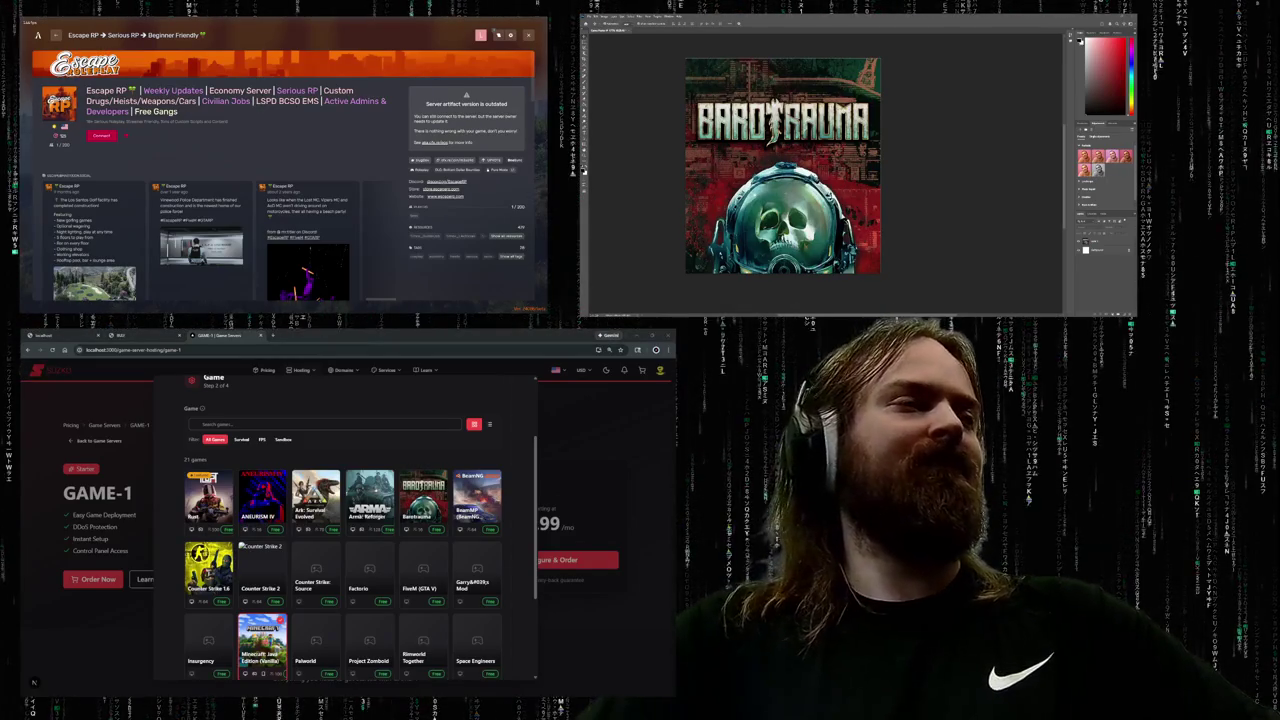
- Scroll down the game grid and pick Counter Strike 2 in place of Minecraft
{"action": "left_click_drag", "start_coordinate": [537, 500], "coordinate": [532, 409]}
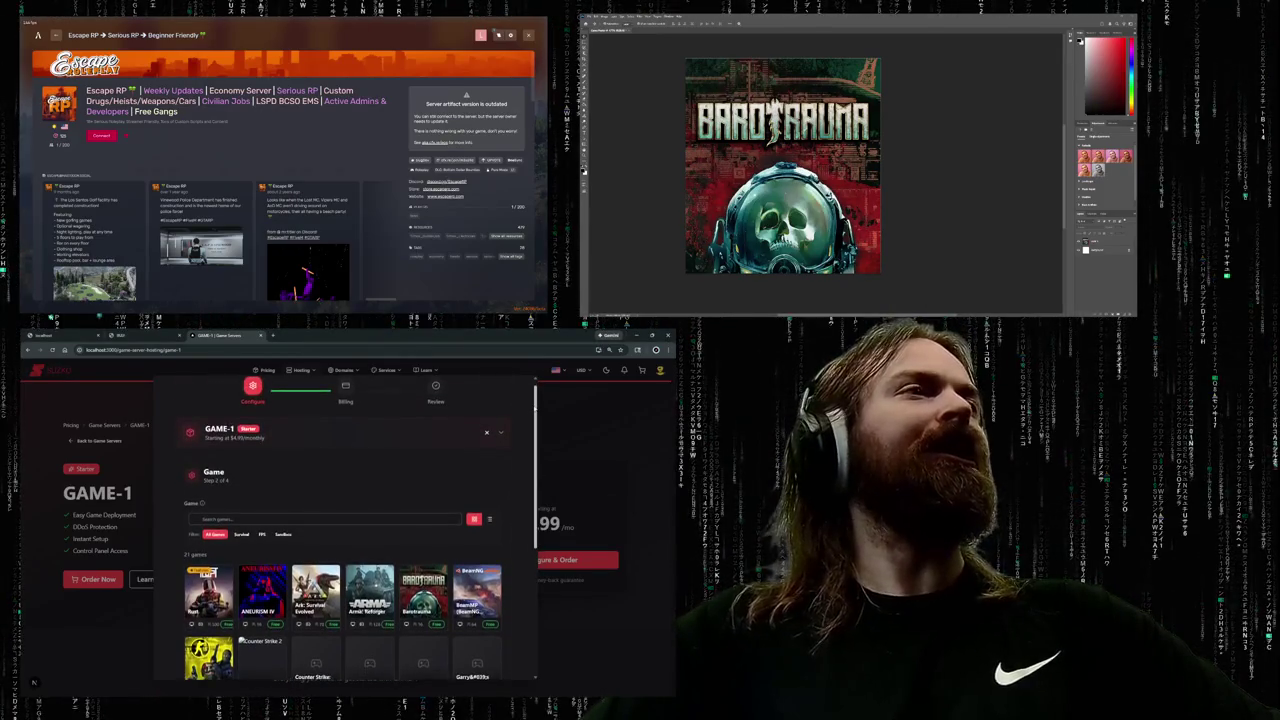
{"action": "scroll", "coordinate": [532, 409], "scroll_direction": "down", "scroll_amount": 1}
{"action": "scroll", "coordinate": [511, 485], "scroll_direction": "down", "scroll_amount": 1}
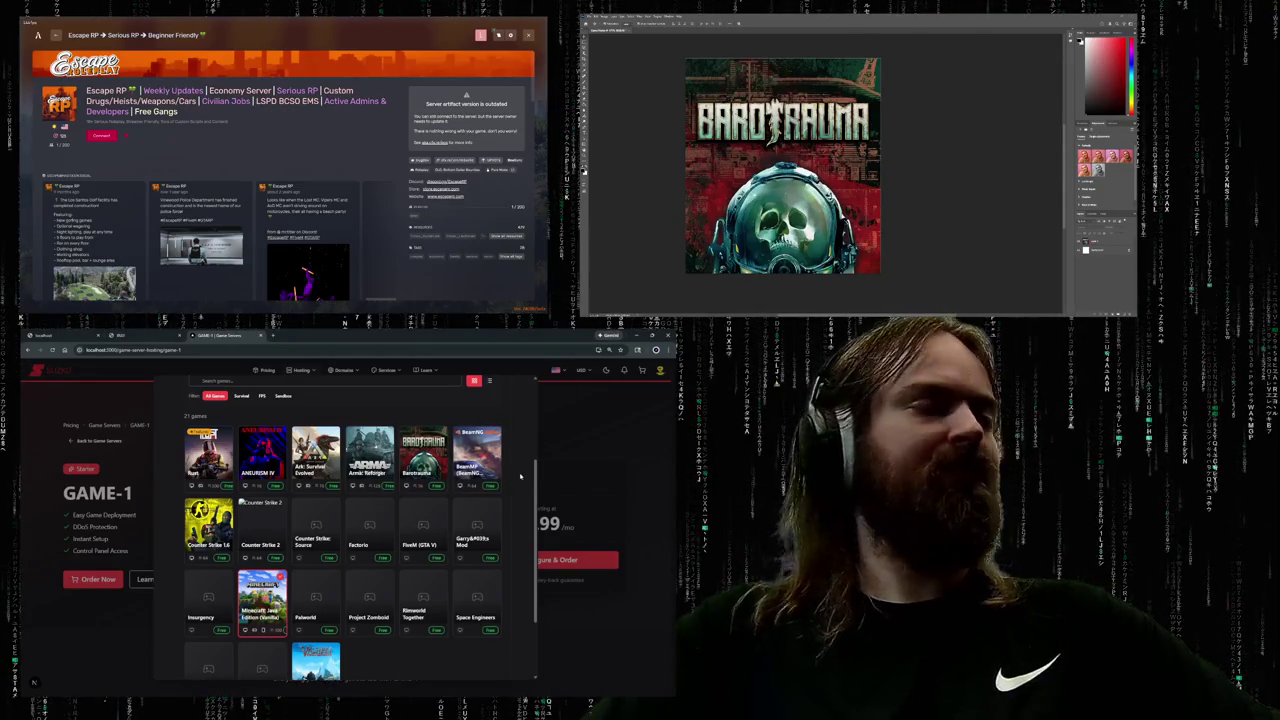
{"action": "left_click", "coordinate": [276, 522]}
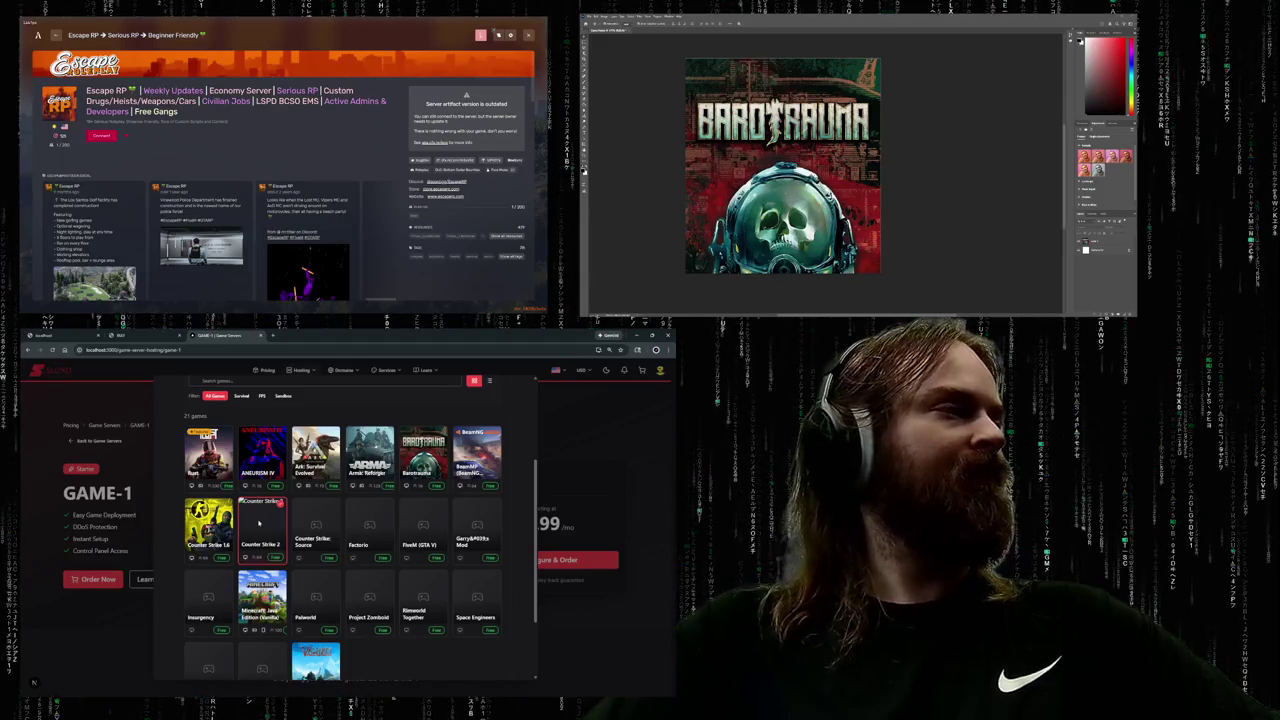
- Toggle the responsive device preview, then switch the game picker to compact and back to cards
{"action": "key", "text": "ctrl+shift+m"}
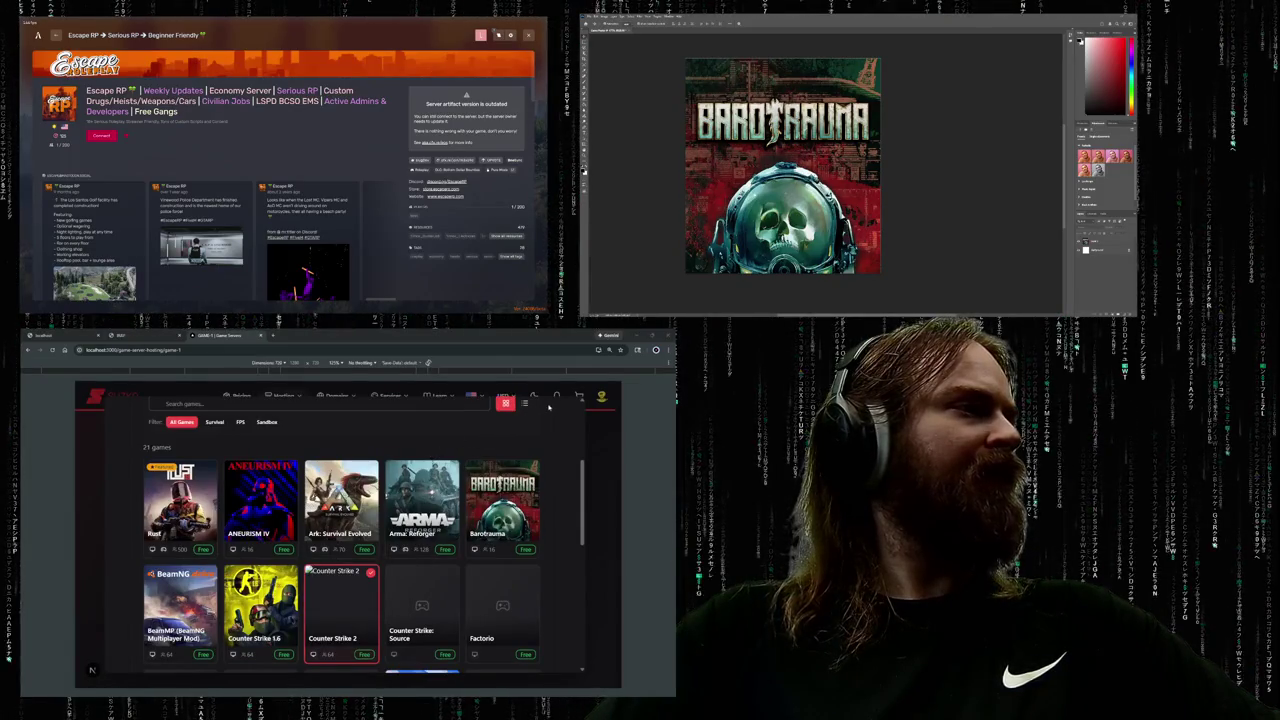
{"action": "key", "text": "ctrl+shift+m"}
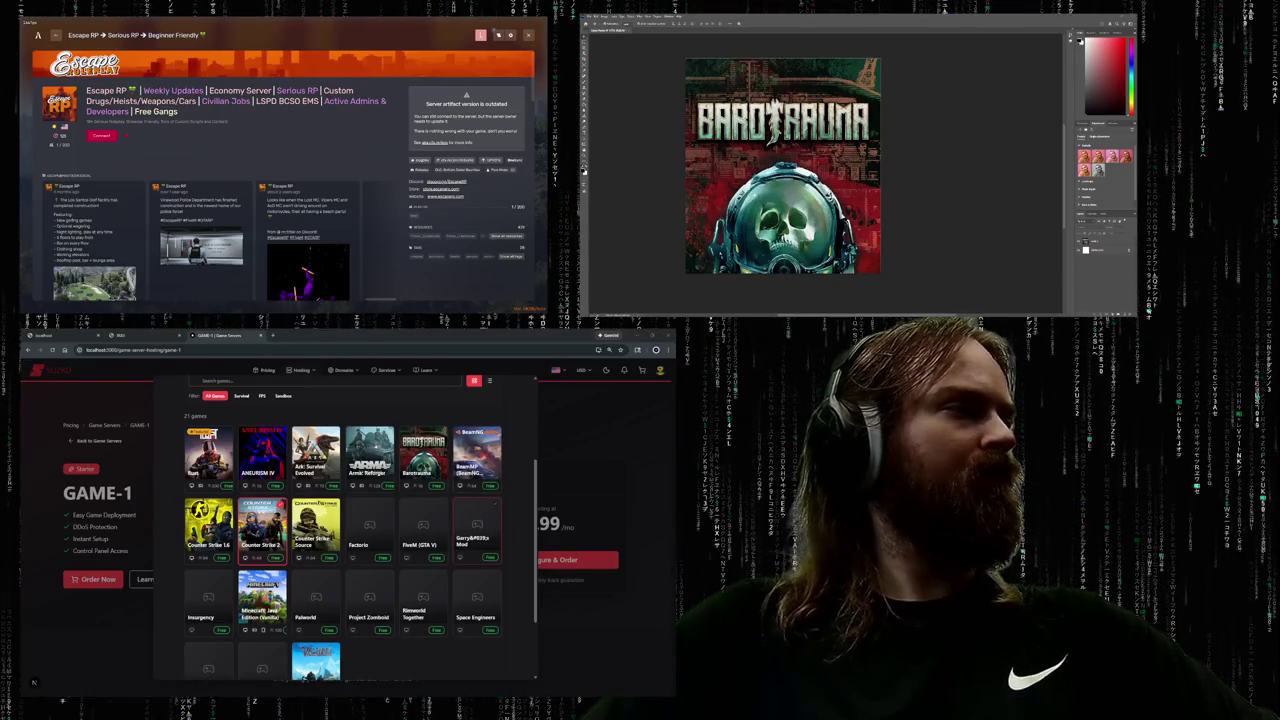
{"action": "scroll", "coordinate": [480, 437], "scroll_direction": "up", "scroll_amount": 1}
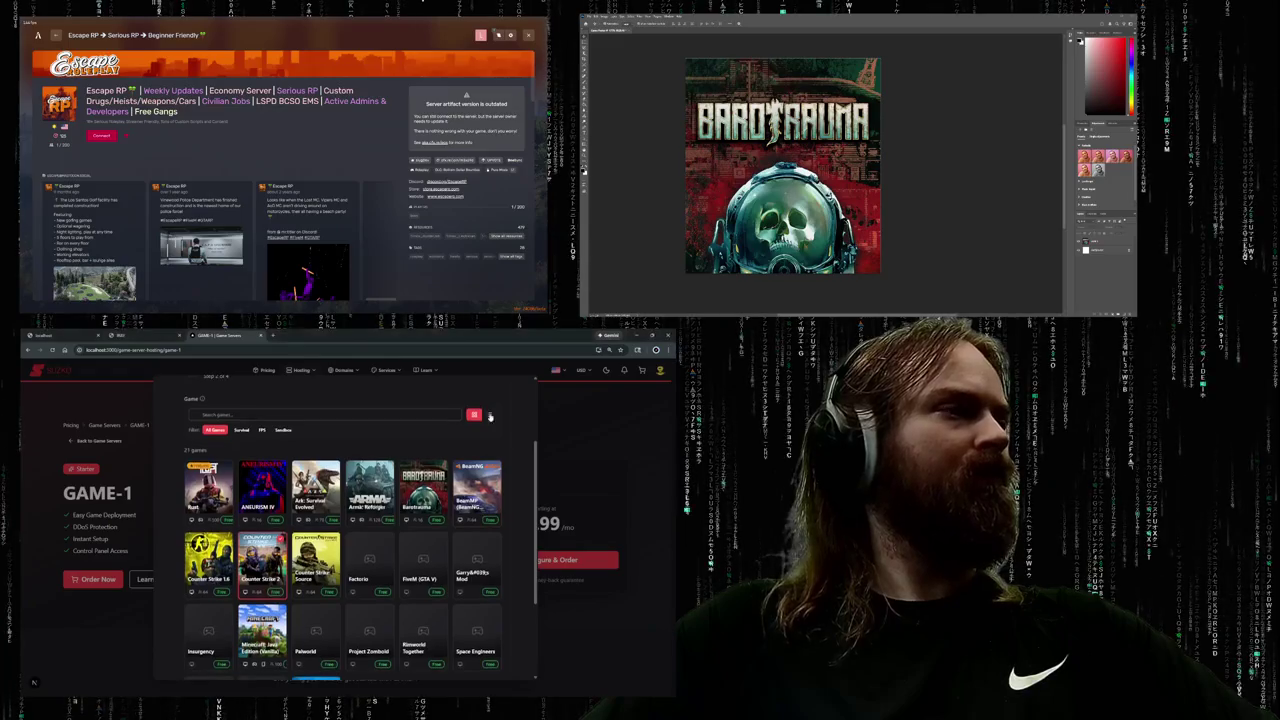
{"action": "left_click", "coordinate": [489, 420]}
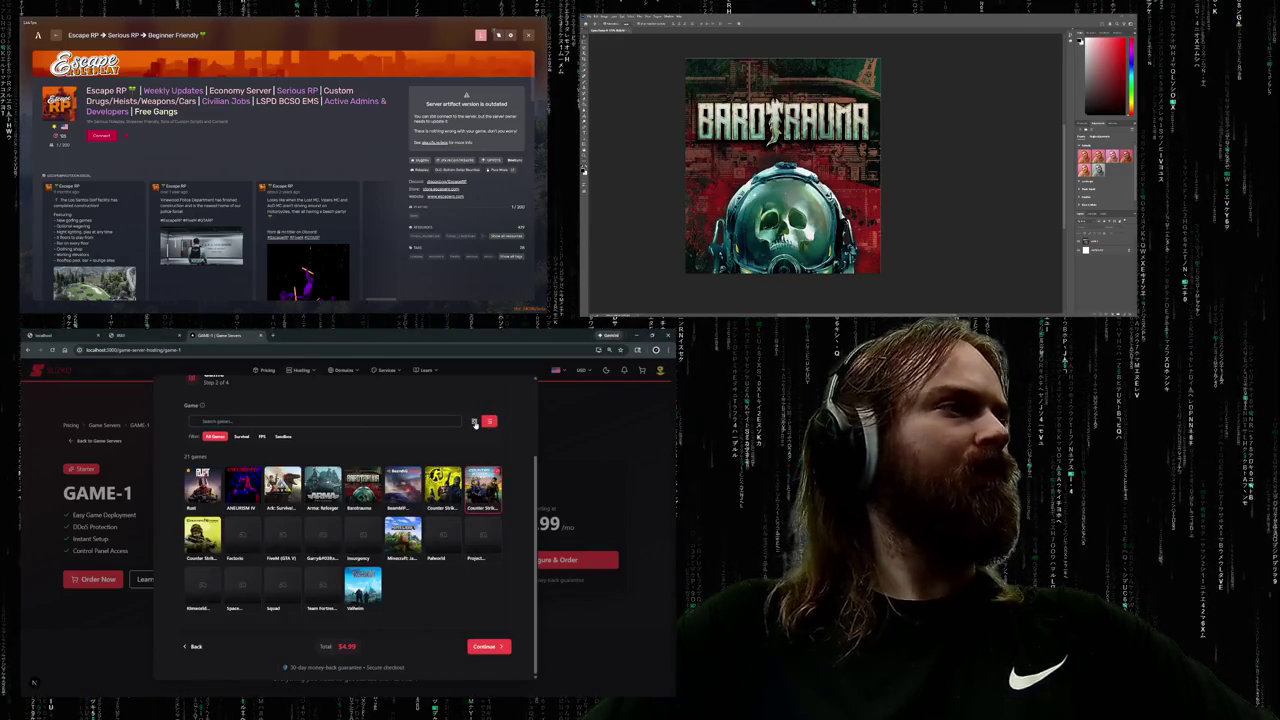
{"action": "left_click", "coordinate": [474, 421]}
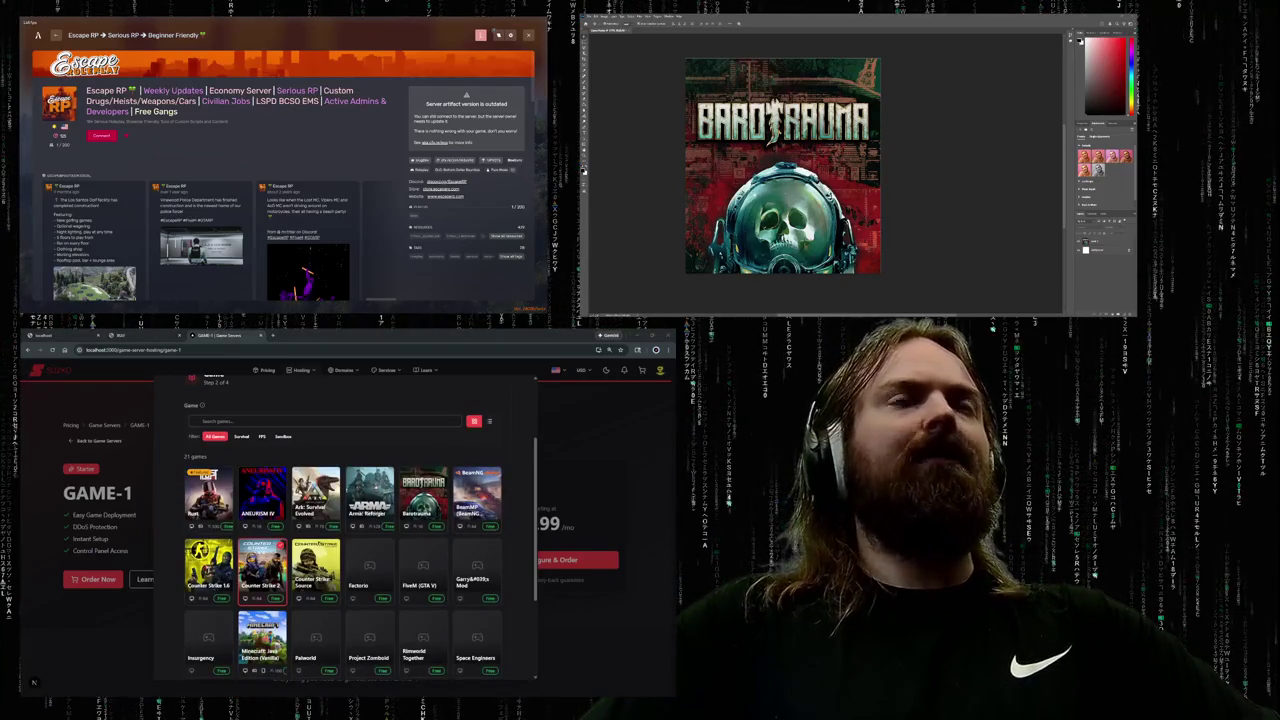
- Zoom the page in with Ctrl+Plus and return the games to large cover cards
{"action": "key", "text": "ctrl+plus"}
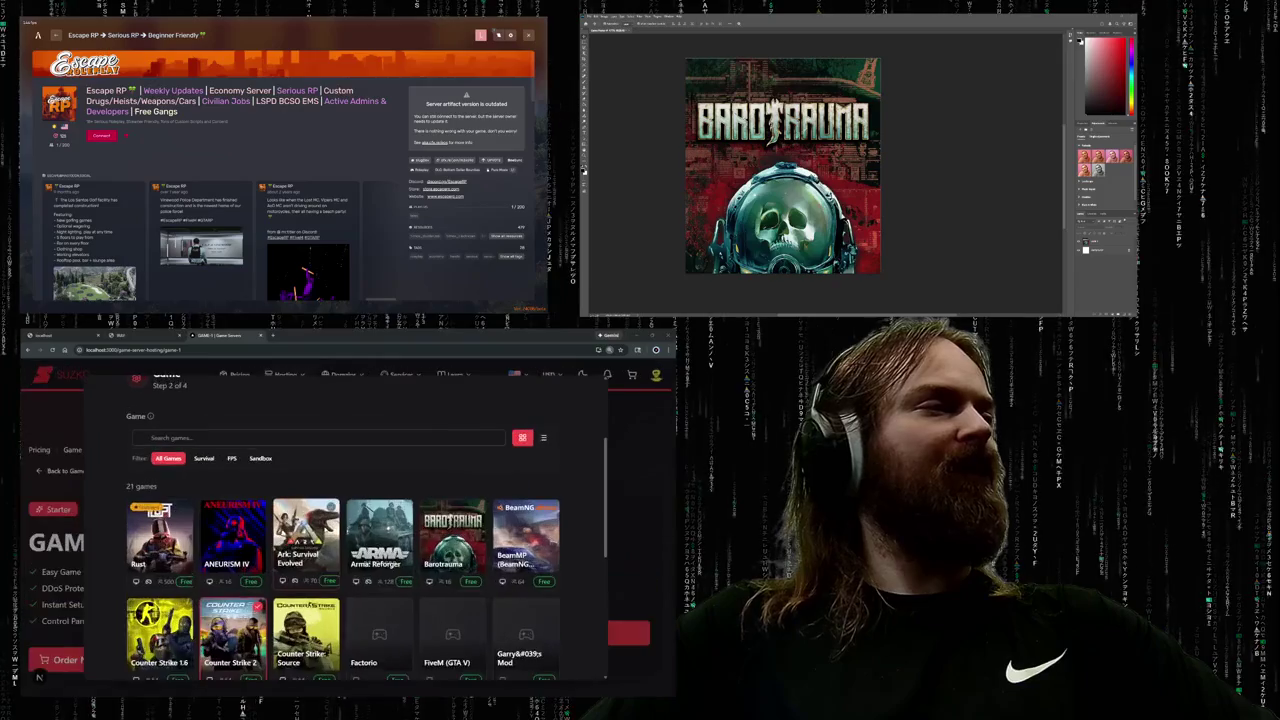
{"action": "scroll", "coordinate": [323, 529], "scroll_direction": "up", "scroll_amount": 3}
{"action": "scroll", "coordinate": [323, 529], "scroll_direction": "down", "scroll_amount": 2}
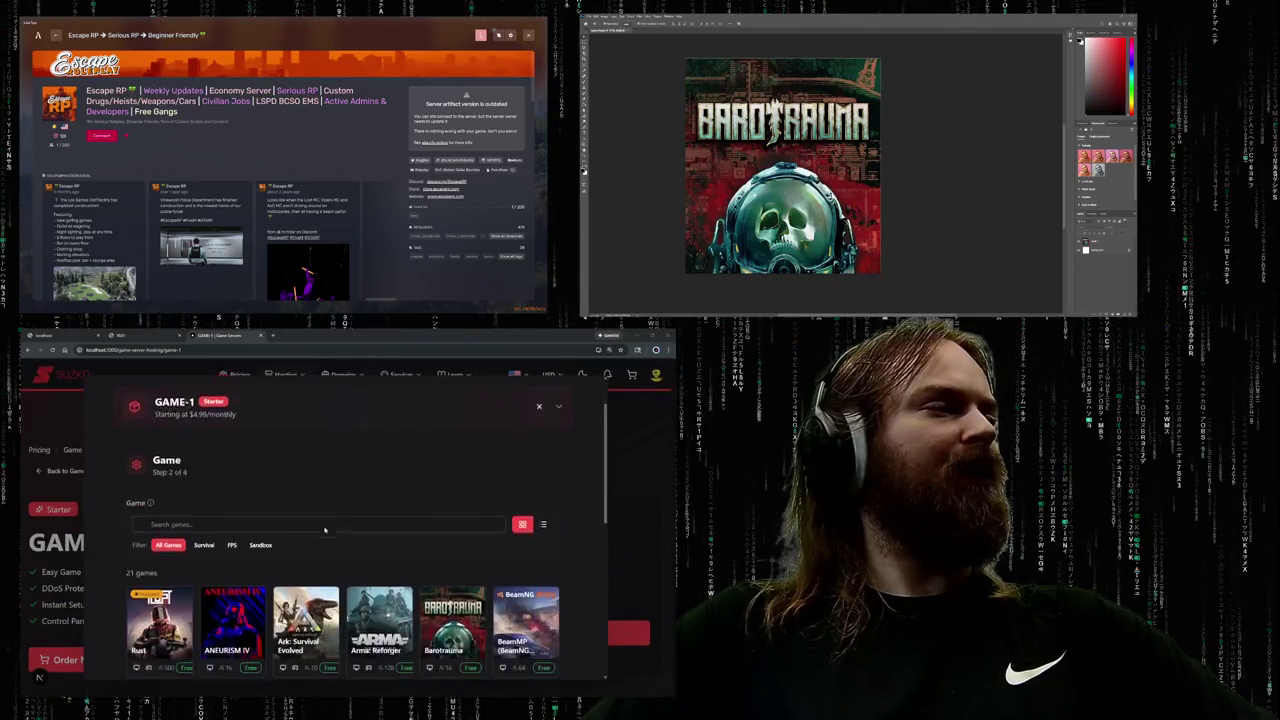
{"action": "left_click", "coordinate": [543, 479]}
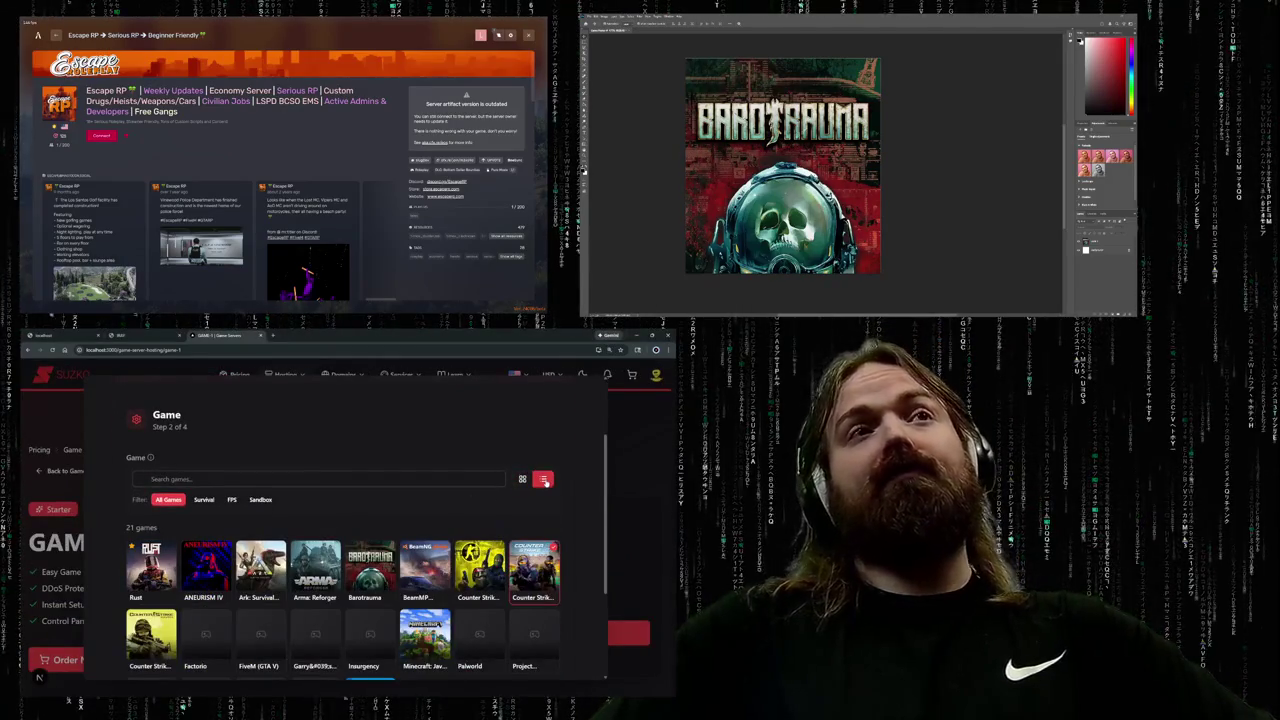
{"action": "left_click", "coordinate": [522, 479]}
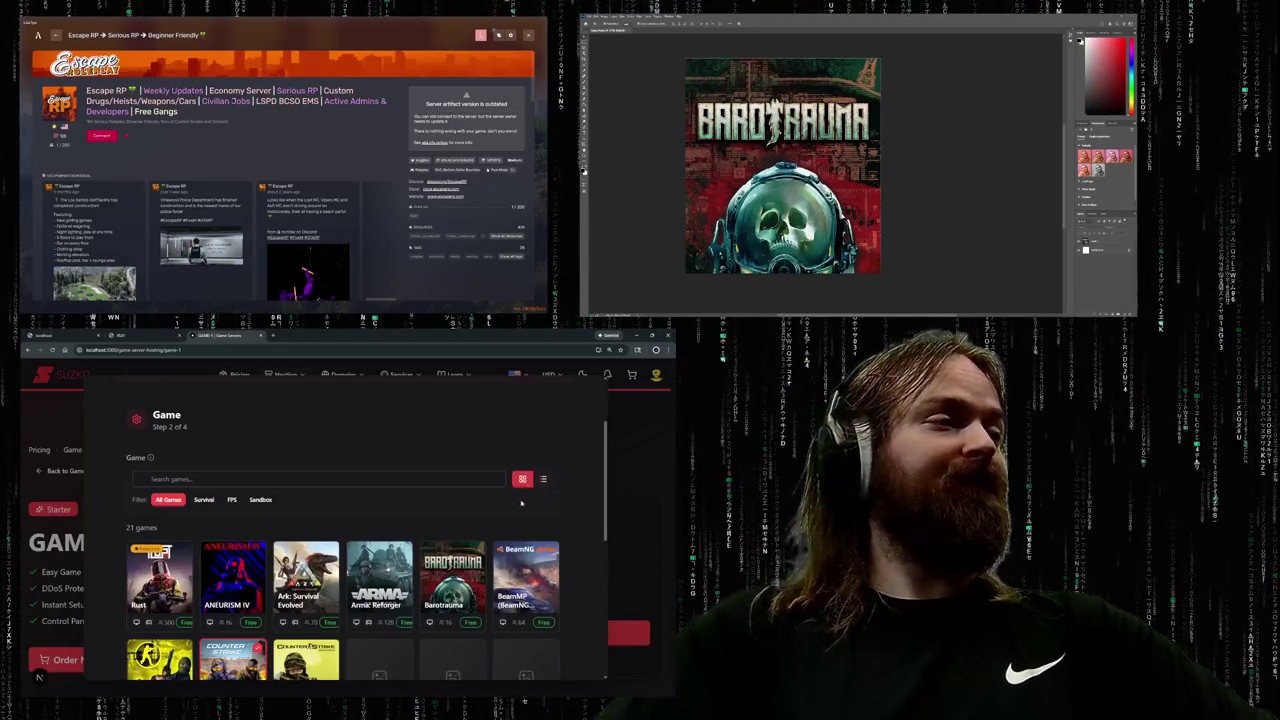
{"action": "scroll", "coordinate": [521, 503], "scroll_direction": "down", "scroll_amount": 2}
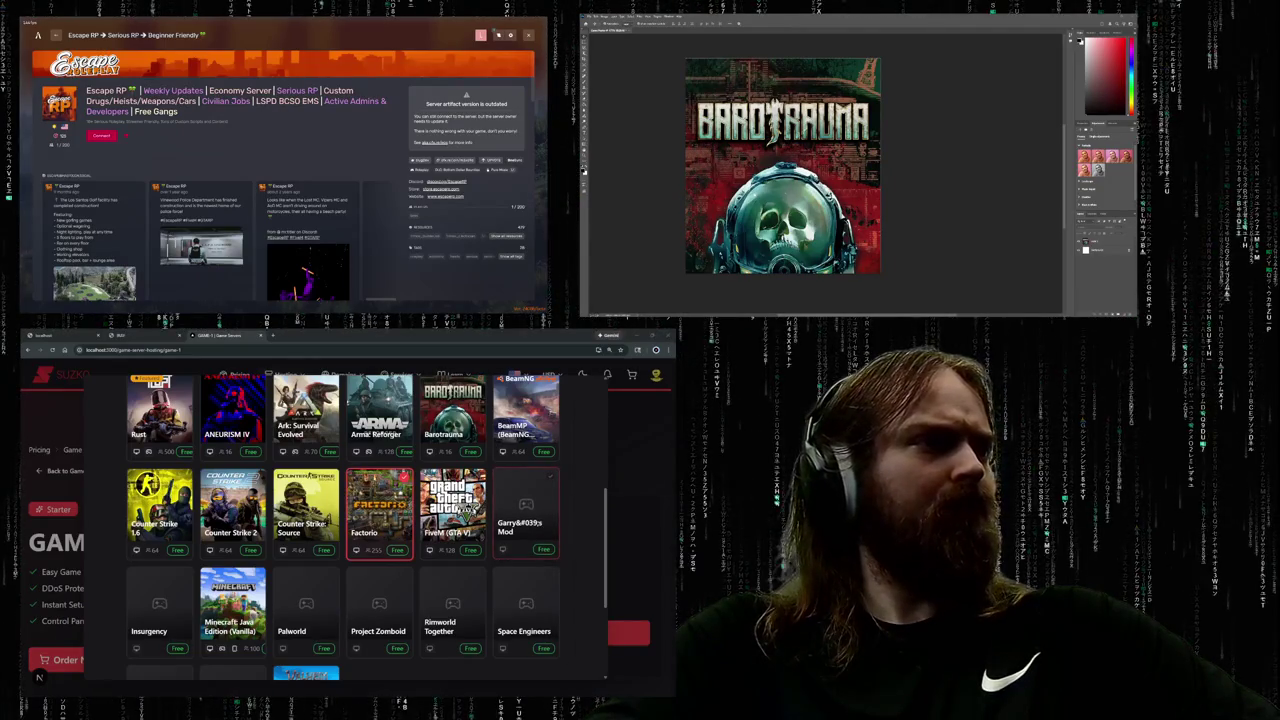
- Choose Garry's Mod, select its garbled 'Garry&#039;s Mod' label, and scroll through the grid
{"action": "left_click", "coordinate": [511, 534]}
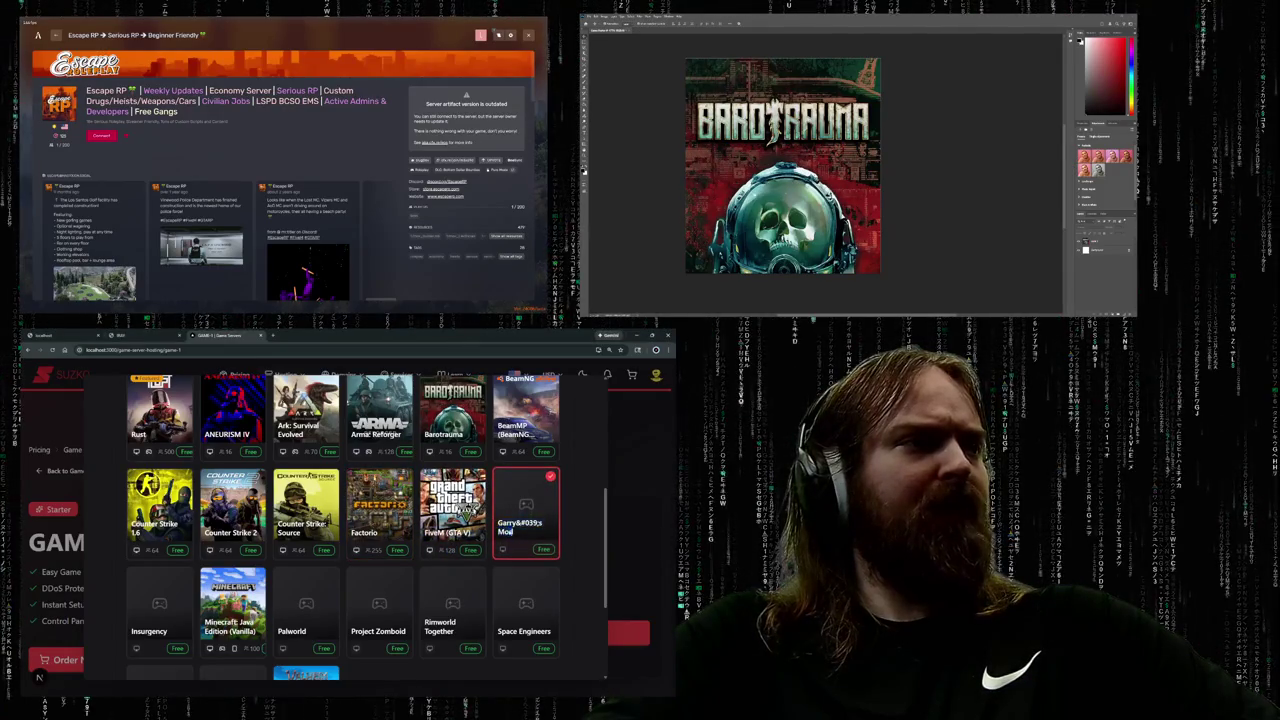
{"action": "triple_click", "coordinate": [508, 531]}
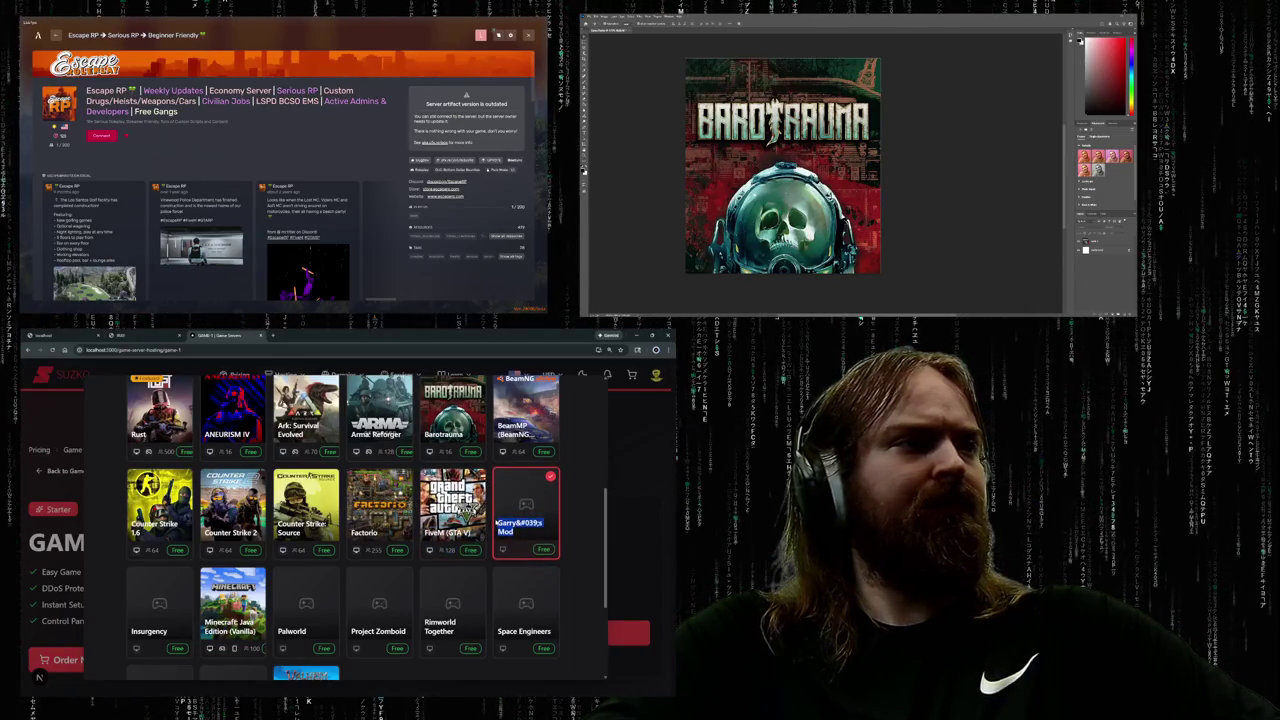
{"action": "scroll", "coordinate": [464, 527], "scroll_direction": "down", "scroll_amount": 2}
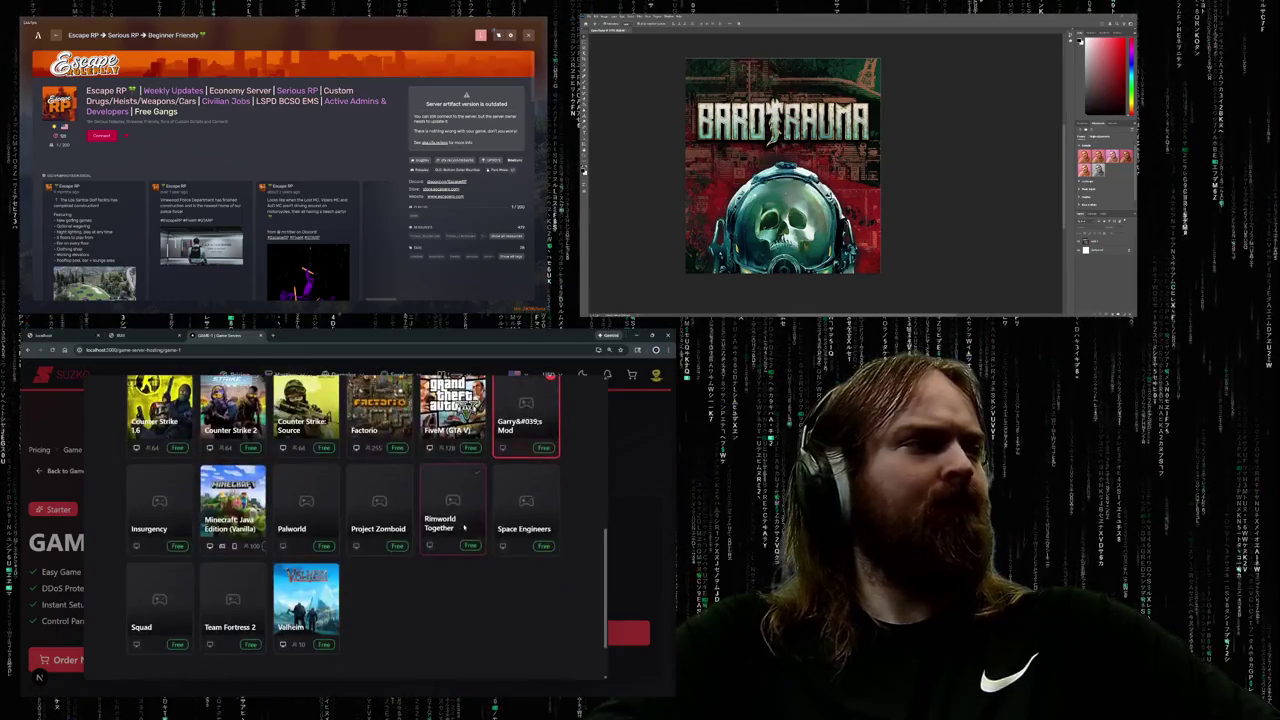
{"action": "scroll", "coordinate": [464, 527], "scroll_direction": "up", "scroll_amount": 1}
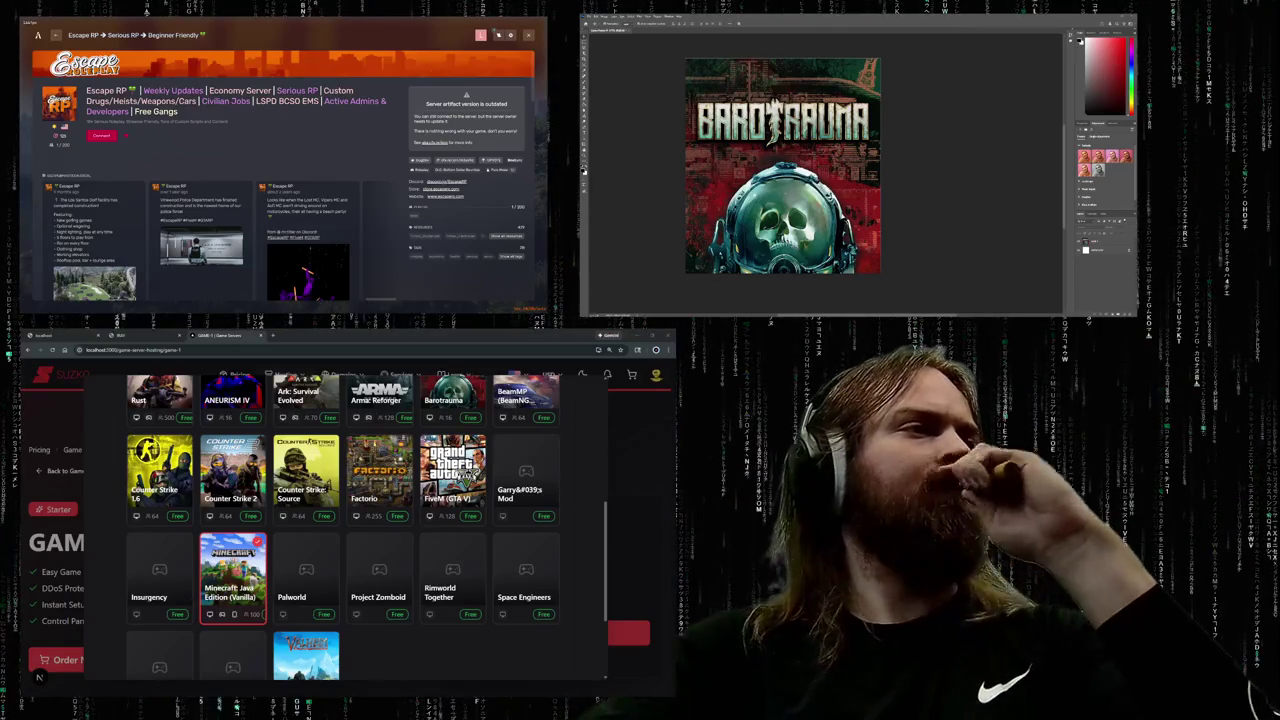
{"action": "scroll", "coordinate": [509, 502], "scroll_direction": "down", "scroll_amount": 1}
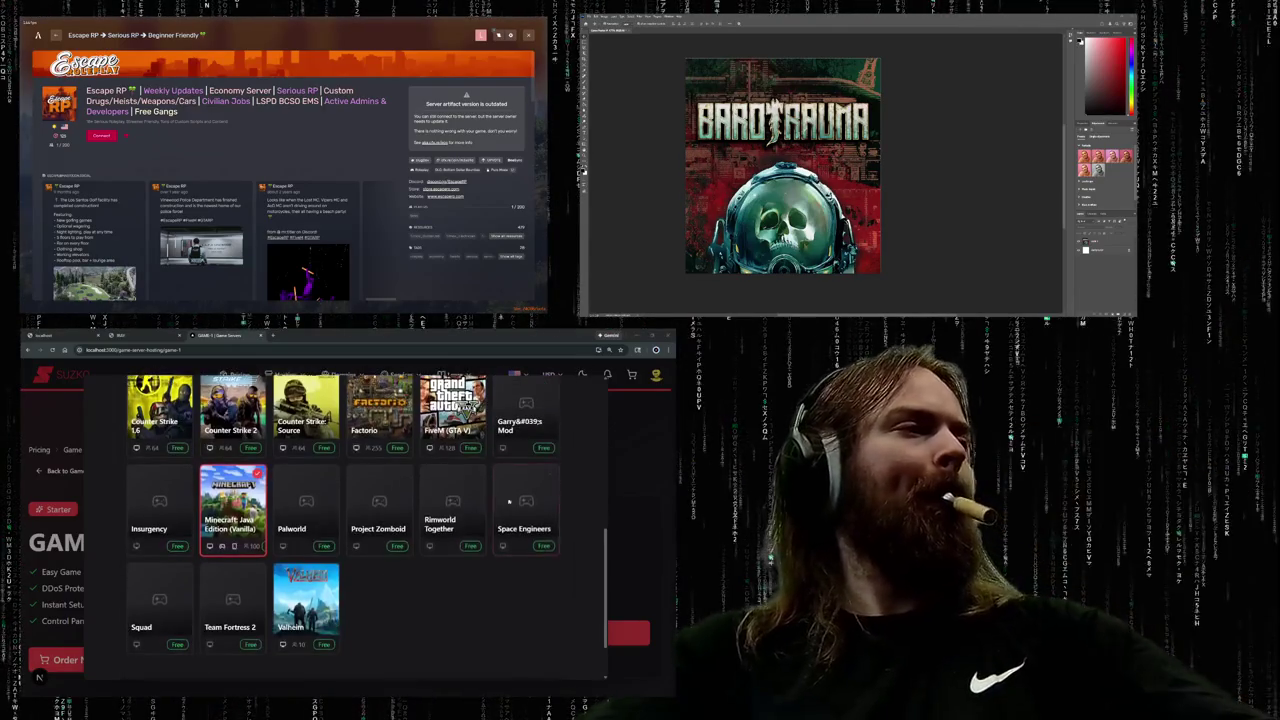
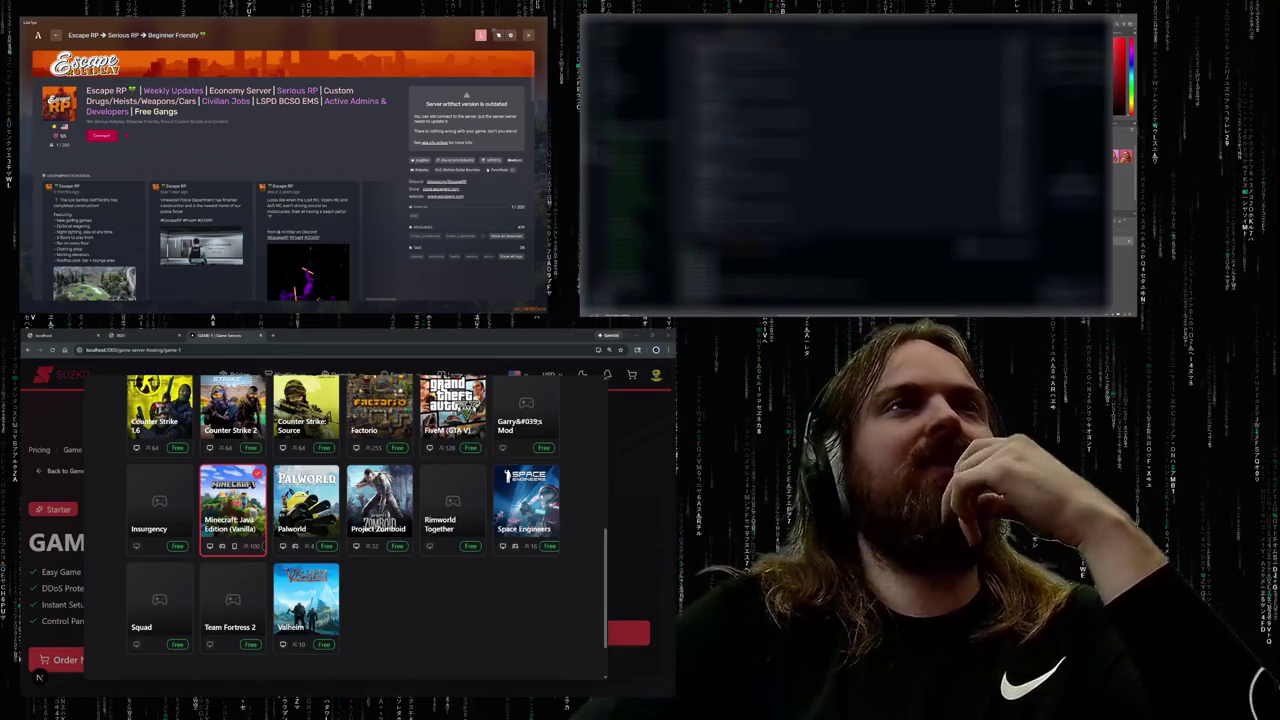
- Scroll the game selection modal down and back until the Squad, Team Fortress 2 and Valheim row shows
{"action": "scroll", "coordinate": [406, 573], "scroll_direction": "down", "scroll_amount": 1}
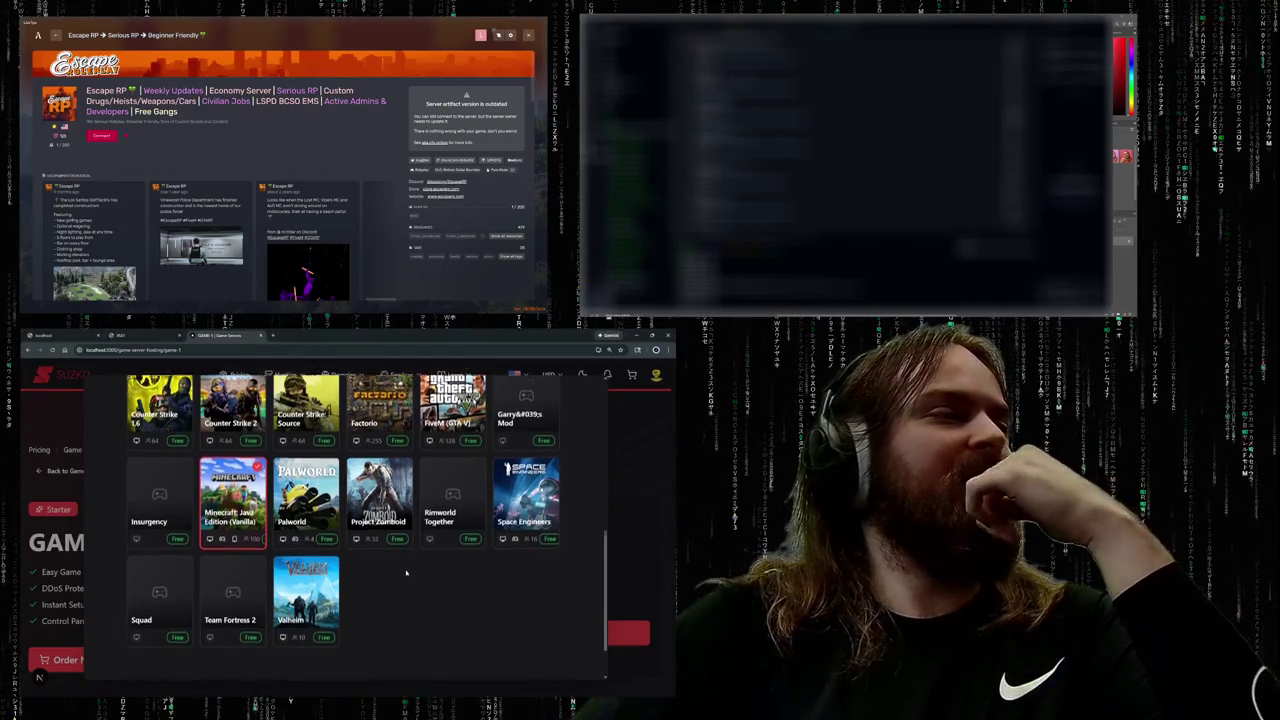
{"action": "scroll", "coordinate": [406, 573], "scroll_direction": "down", "scroll_amount": 2}
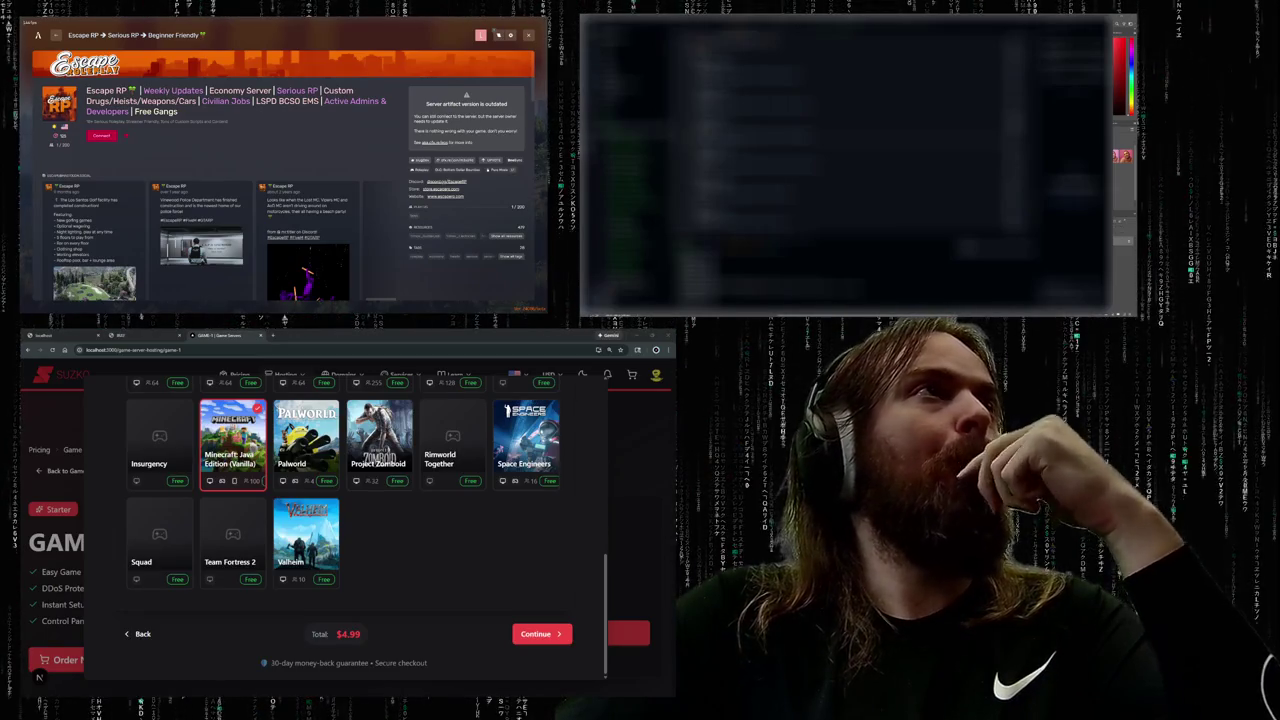
{"action": "scroll", "coordinate": [368, 504], "scroll_direction": "up", "scroll_amount": 5}
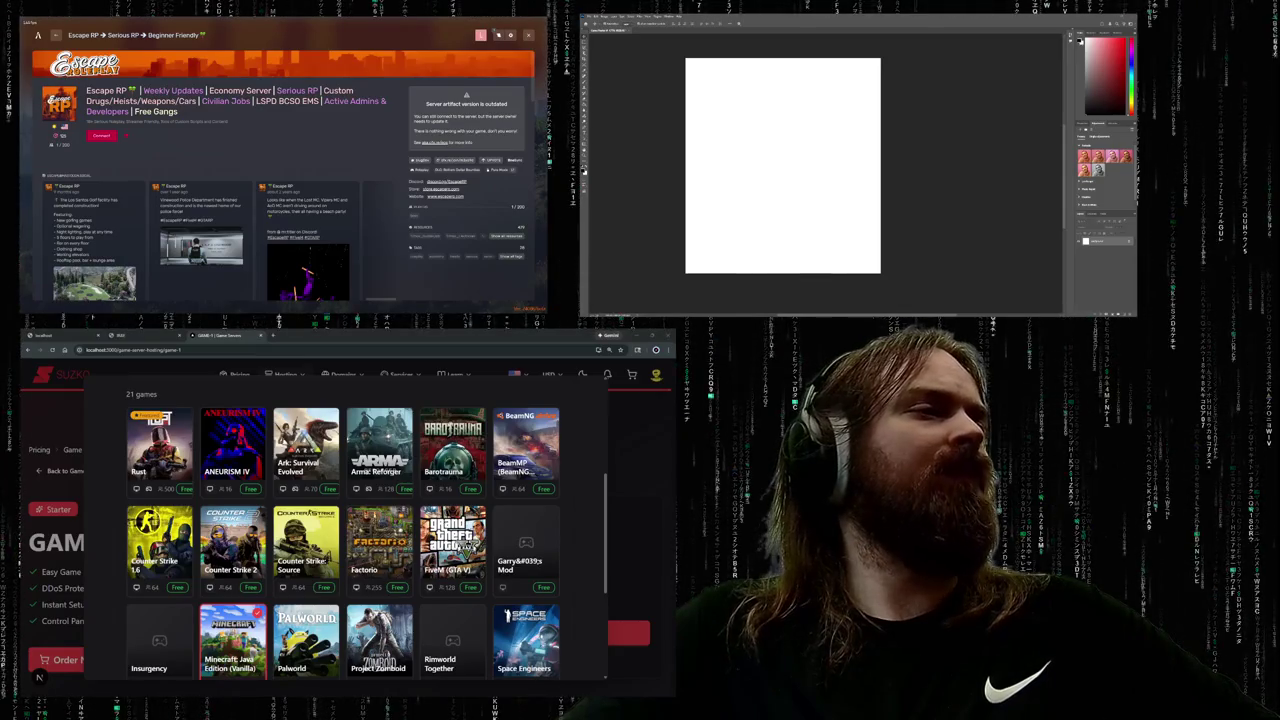
{"action": "scroll", "coordinate": [343, 530], "scroll_direction": "down", "scroll_amount": 2}
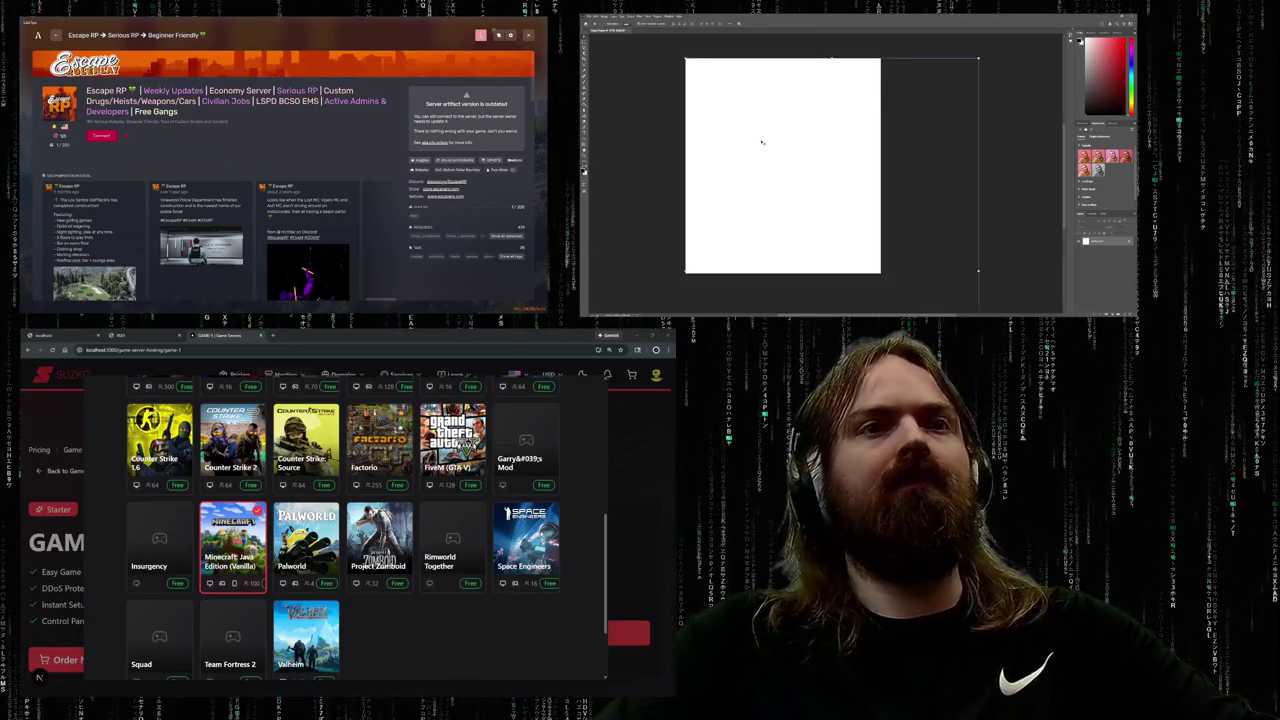
- Paste the RimWorld planet image, stretch it to full canvas width below the RIMWORLD title, and commit
{"action": "key", "text": "ctrl+v"}
{"action": "mouse_move", "coordinate": [685, 58]}
{"action": "left_mouse_down"}
{"action": "mouse_move", "coordinate": [768, 178]}
{"action": "mouse_move", "coordinate": [685, 58]}
{"action": "left_mouse_up"}
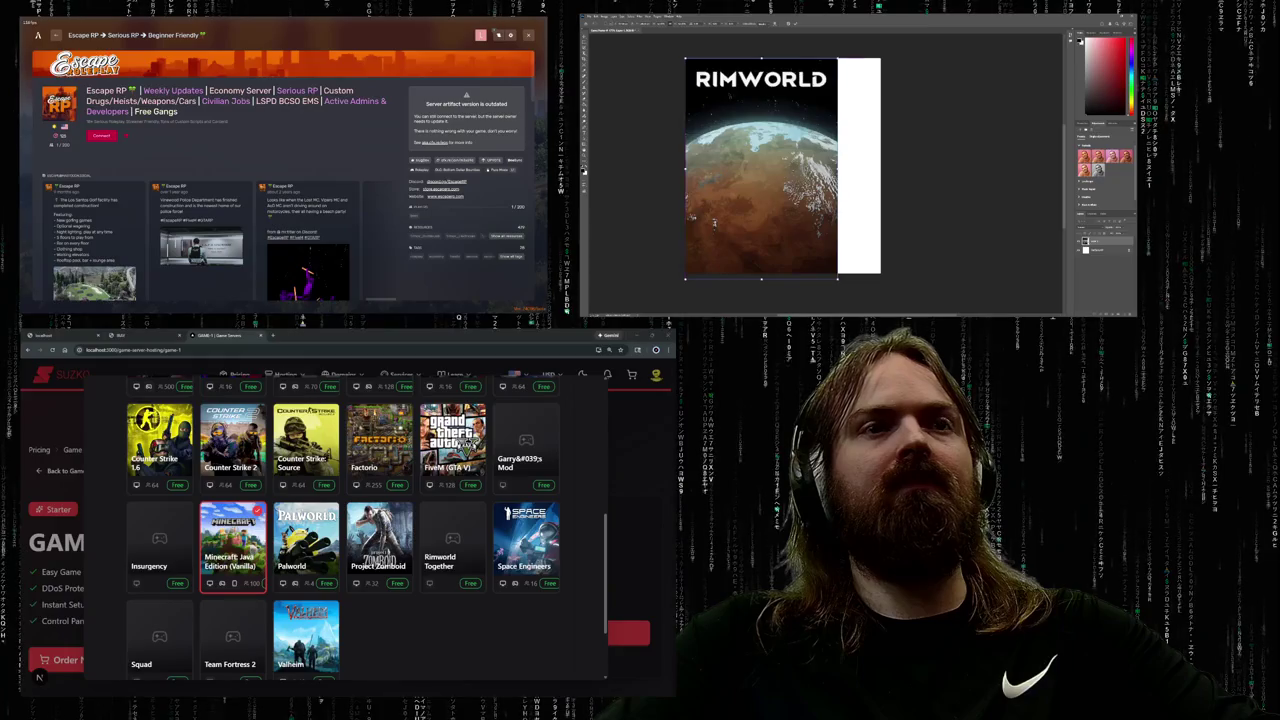
{"action": "left_click_drag", "start_coordinate": [714, 222], "coordinate": [722, 183]}
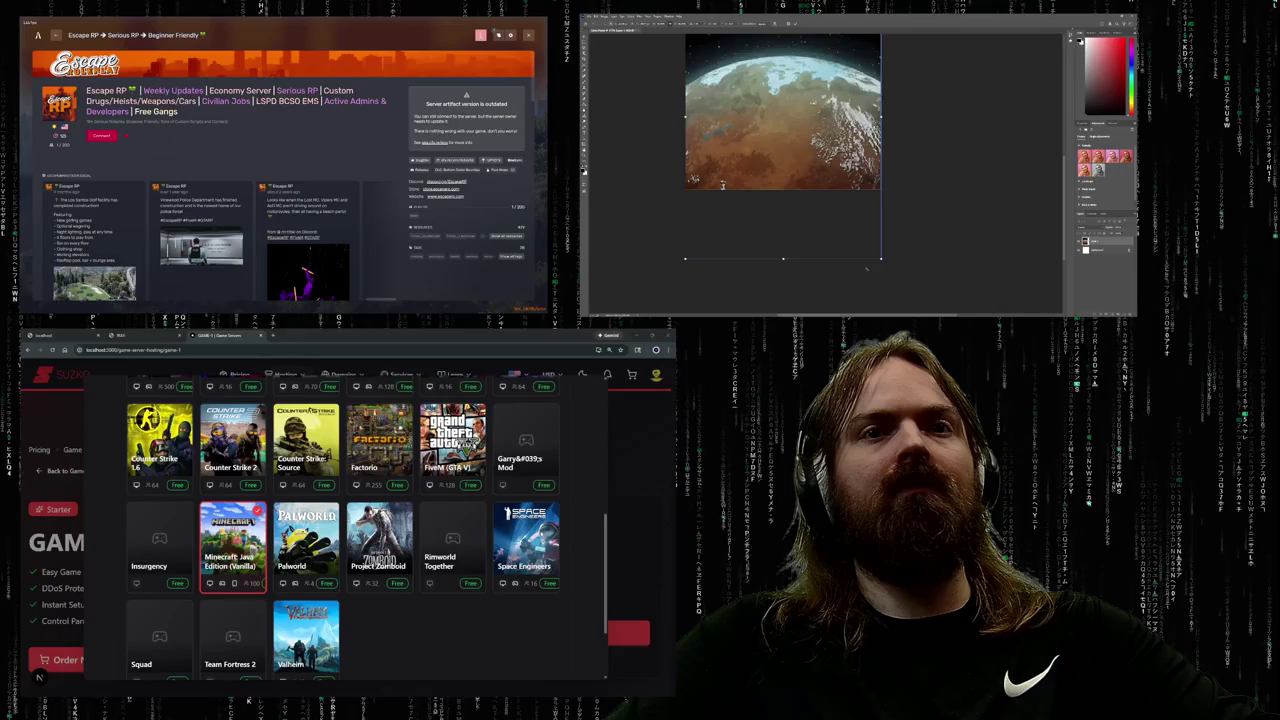
{"action": "left_click_drag", "start_coordinate": [722, 184], "coordinate": [722, 268]}
{"action": "key", "text": "Return"}
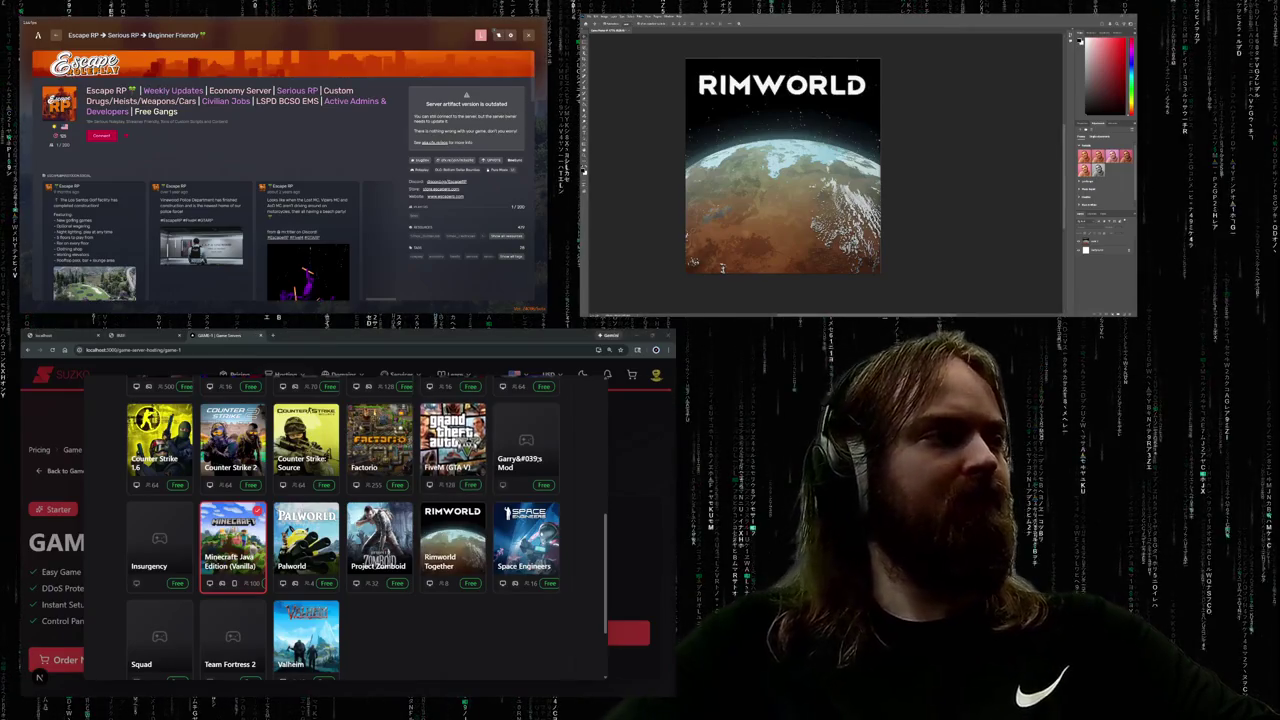
{"action": "scroll", "coordinate": [343, 525], "scroll_direction": "up", "scroll_amount": 1}
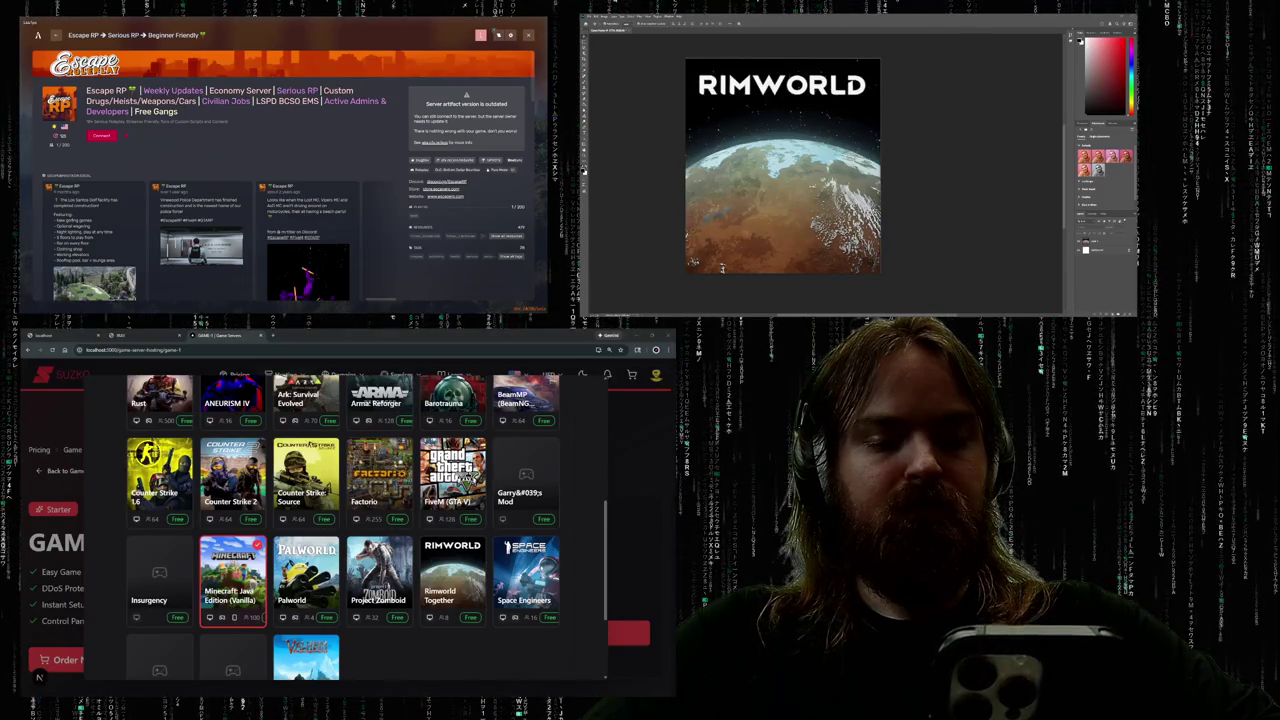
{"action": "scroll", "coordinate": [345, 520], "scroll_direction": "down", "scroll_amount": 3}
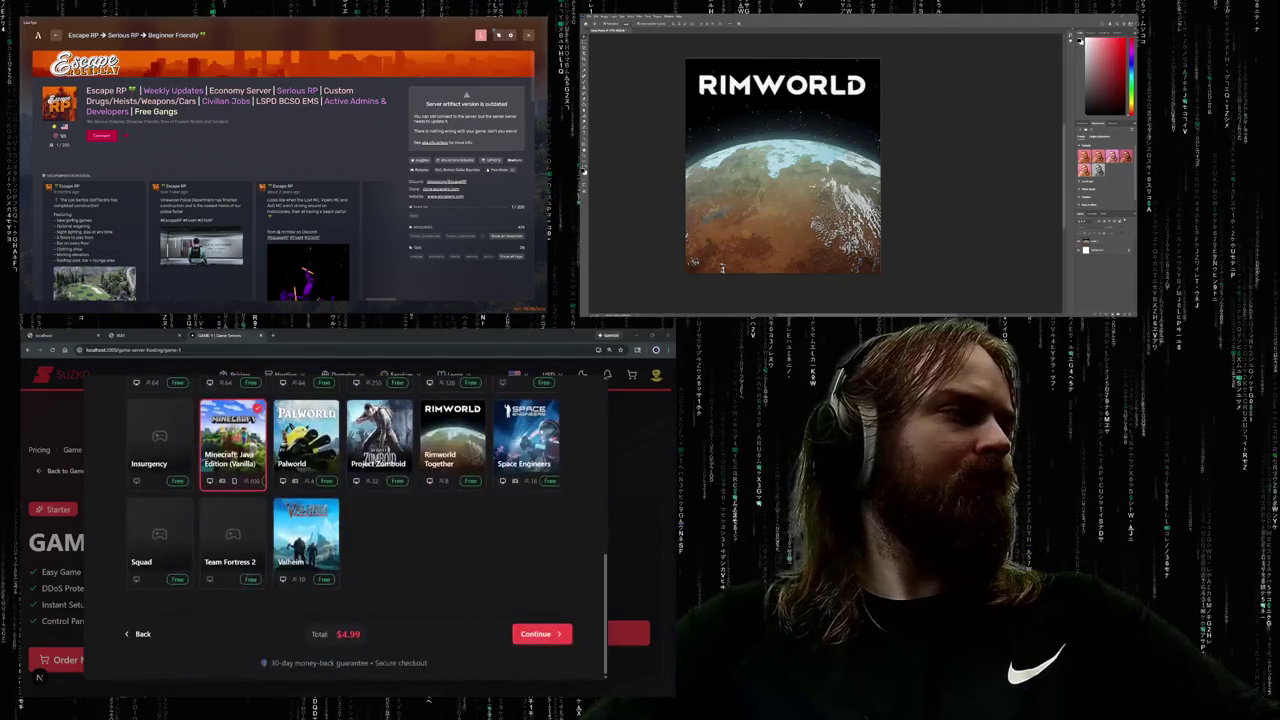
{"action": "scroll", "coordinate": [310, 510], "scroll_direction": "up", "scroll_amount": 2}
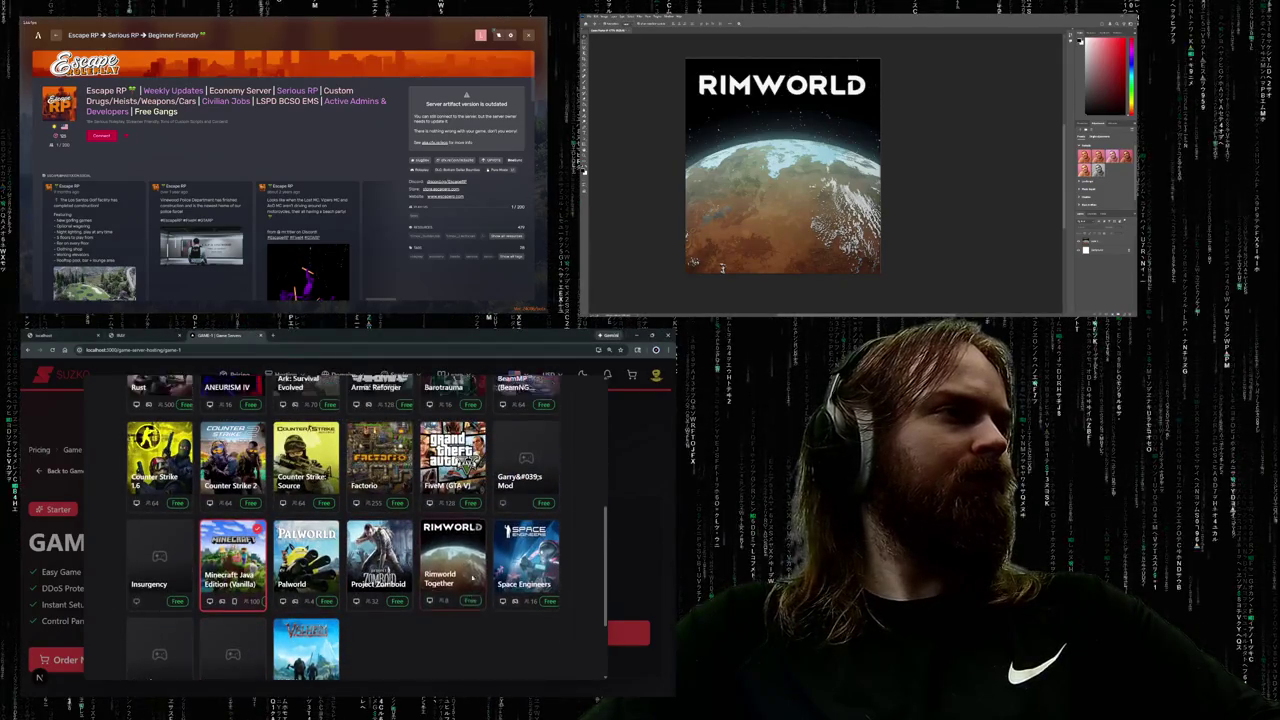
{"action": "scroll", "coordinate": [472, 578], "scroll_direction": "up", "scroll_amount": 1}
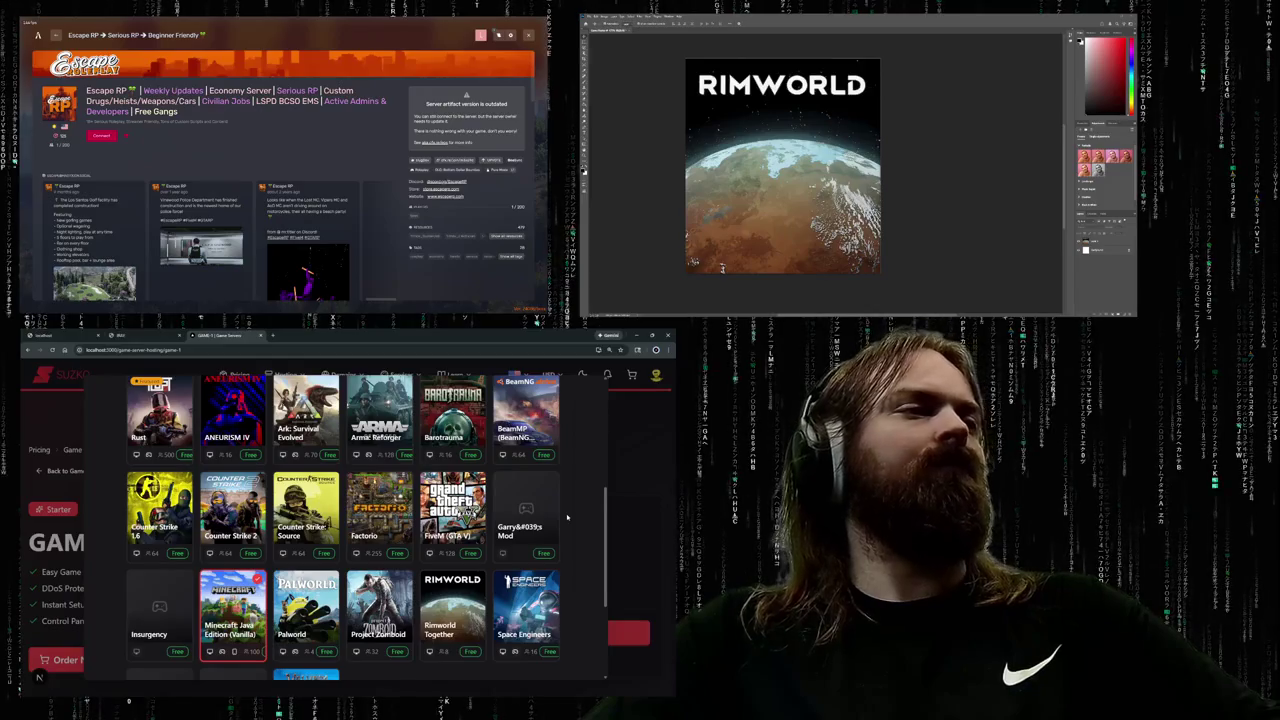
{"action": "scroll", "coordinate": [567, 517], "scroll_direction": "down", "scroll_amount": 1}
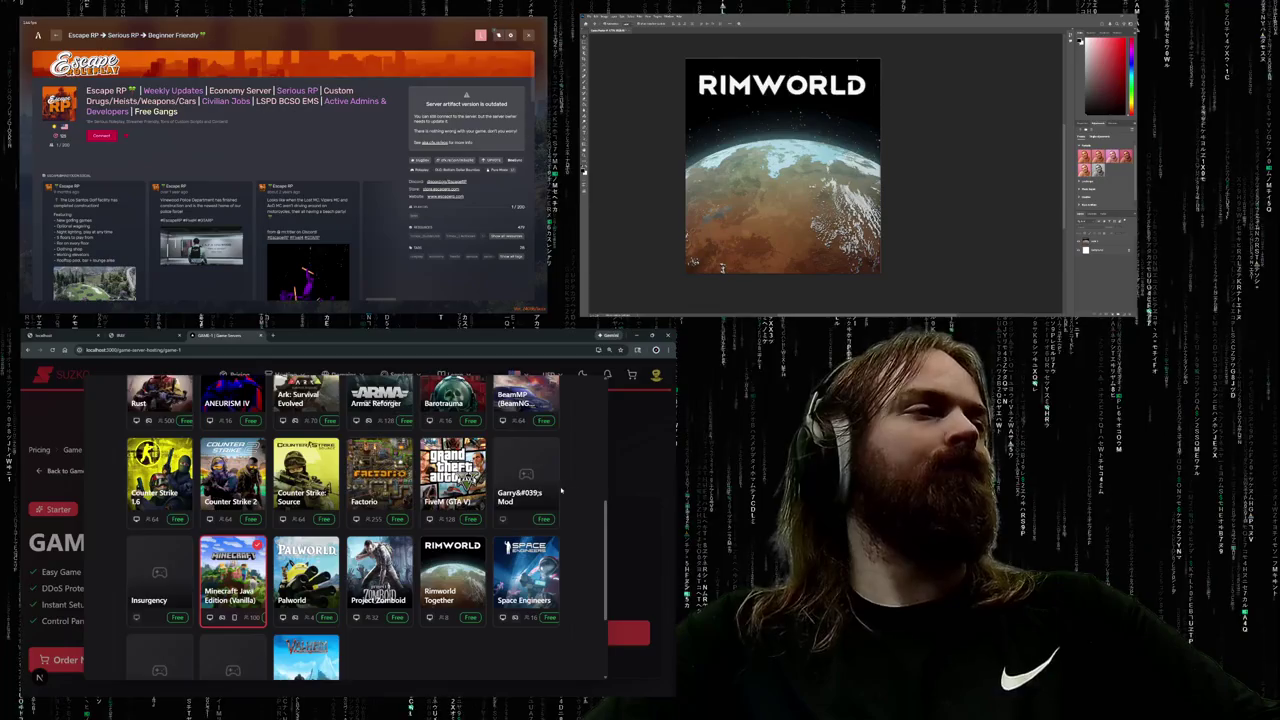
{"action": "scroll", "coordinate": [561, 490], "scroll_direction": "down", "scroll_amount": 1}
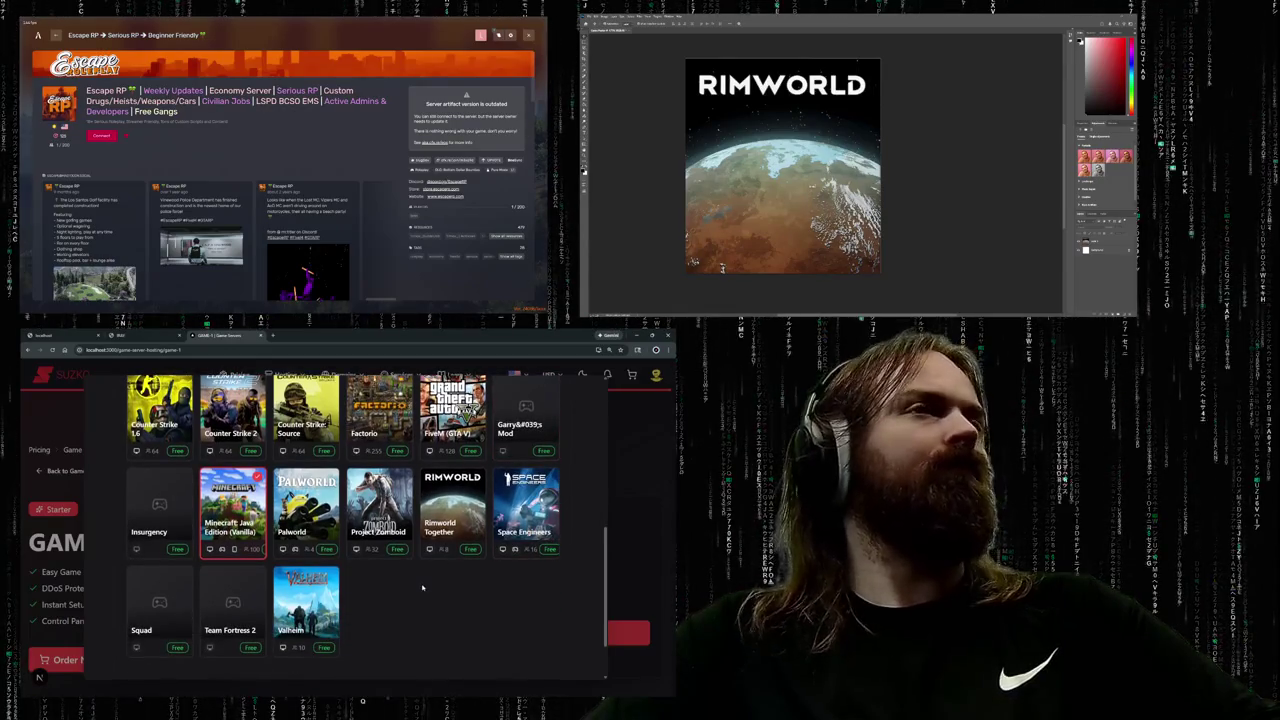